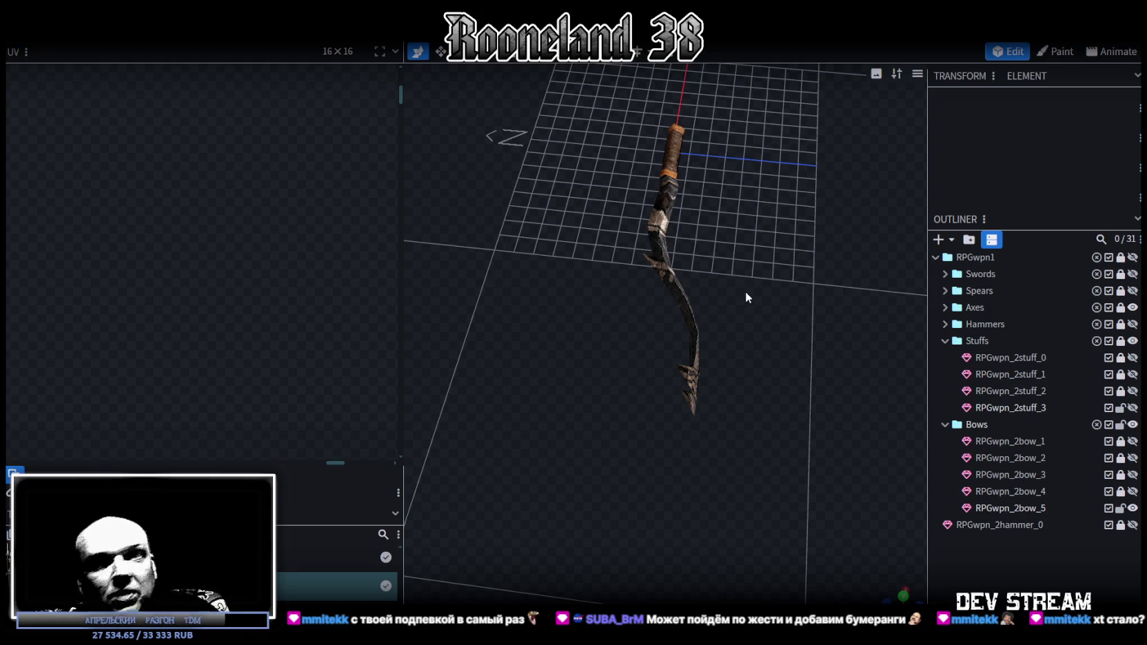
Select the RPGwpn_2bow_5 bow and one cube of its limb.
right_drag(802, 279, 762, 469)
mouse_move(762, 469)
mouse_down()
mouse_move(646, 516)
mouse_move(647, 449)
mouse_move(700, 446)
mouse_up()
click(647, 449)
click(648, 425)
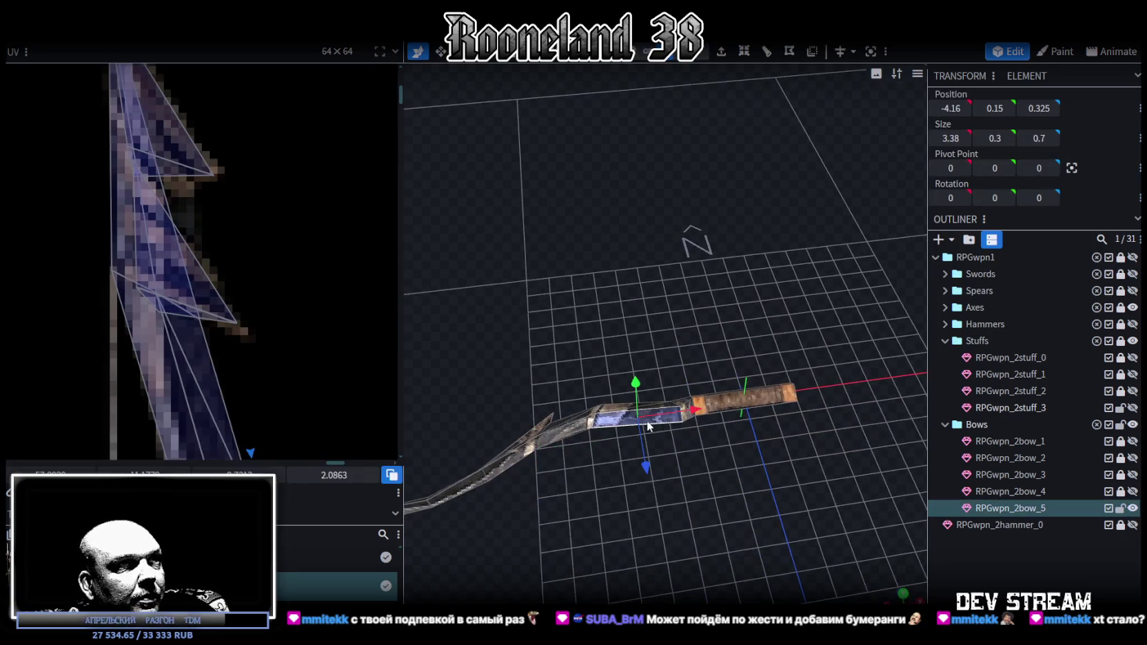
scroll(269, 254, down, 3)
scroll(269, 262, down, 1)
scroll(291, 338, up, 3)
scroll(290, 312, up, 2)
Collapse the selected limb part's X size to 0 with the Resize tool.
mouse_move(677, 490)
mouse_down()
mouse_move(910, 506)
mouse_move(624, 495)
mouse_move(863, 400)
mouse_move(802, 452)
mouse_move(764, 386)
mouse_up()
scroll(761, 387, up, 2)
scroll(761, 387, up, 2)
scroll(621, 351, up, 2)
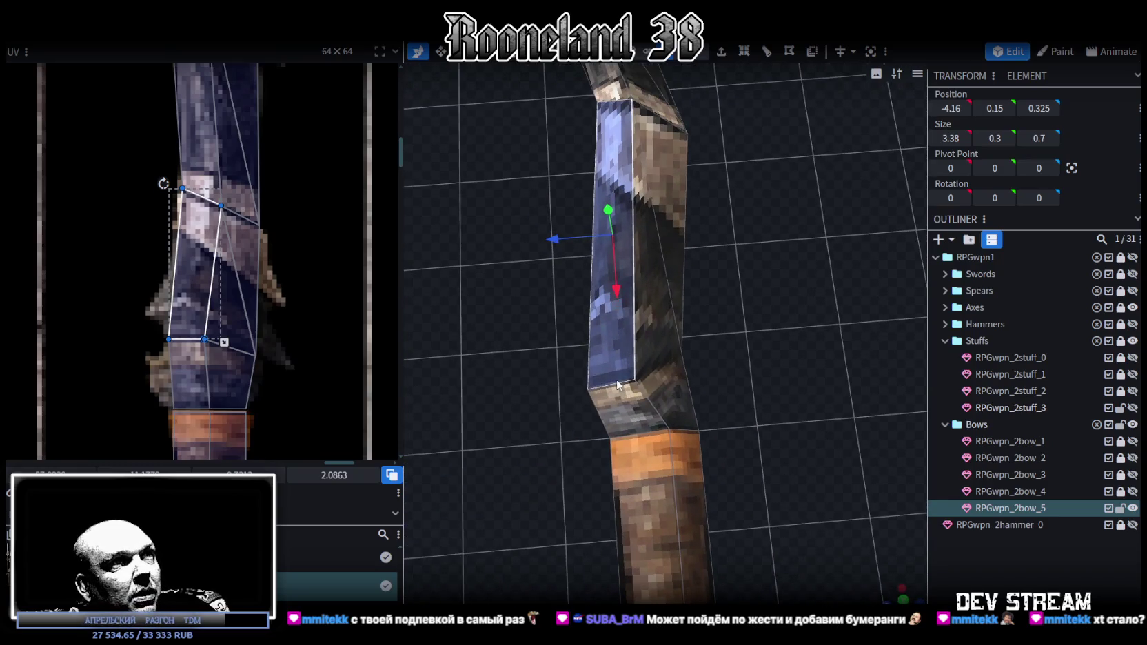
click(620, 283)
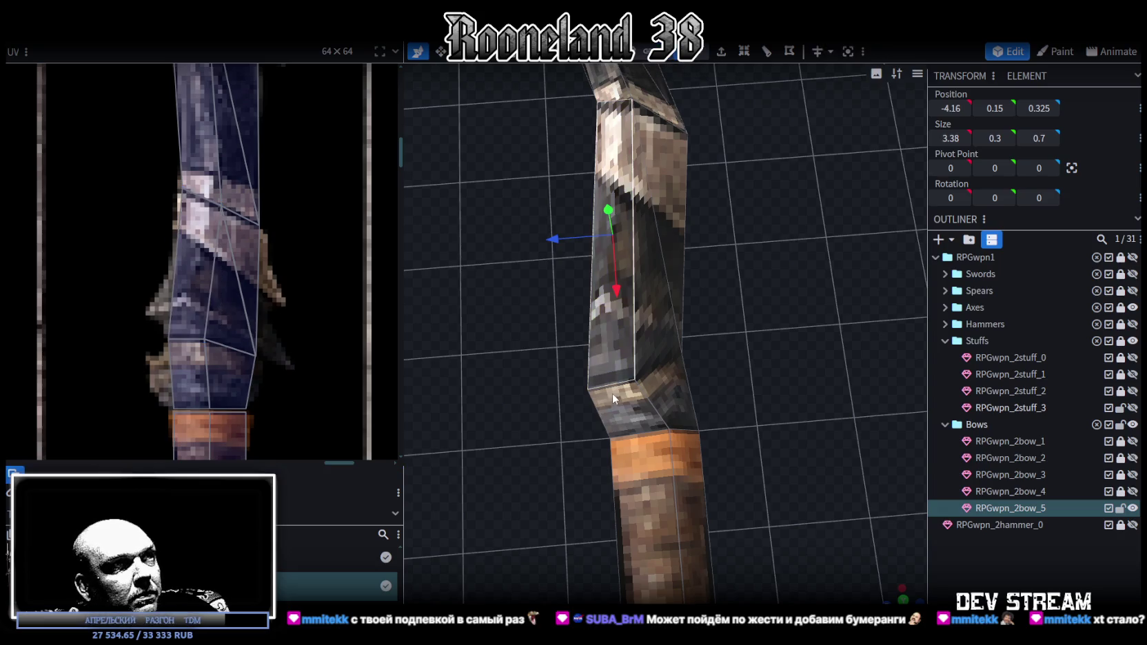
key(s)
mouse_move(612, 362)
mouse_down()
mouse_move(615, 387)
mouse_move(703, 449)
mouse_move(703, 373)
mouse_move(533, 455)
mouse_move(730, 398)
mouse_move(726, 415)
mouse_move(592, 516)
mouse_move(737, 322)
mouse_move(634, 388)
mouse_move(605, 369)
mouse_move(734, 437)
mouse_move(659, 356)
mouse_move(721, 459)
mouse_move(710, 472)
mouse_move(679, 360)
mouse_move(704, 325)
mouse_up()
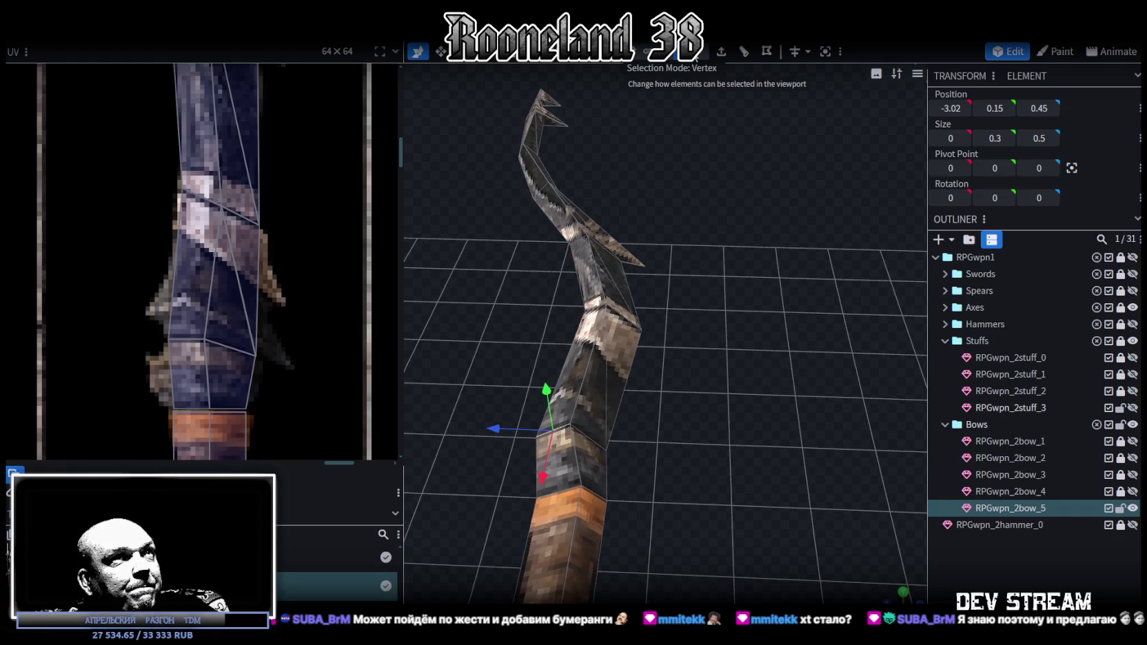
Bring the bow textures and the limb's upper joint into view, then extrude the selected limb face.
mouse_move(680, 352)
mouse_down()
mouse_move(696, 384)
mouse_move(724, 387)
mouse_move(675, 78)
mouse_up()
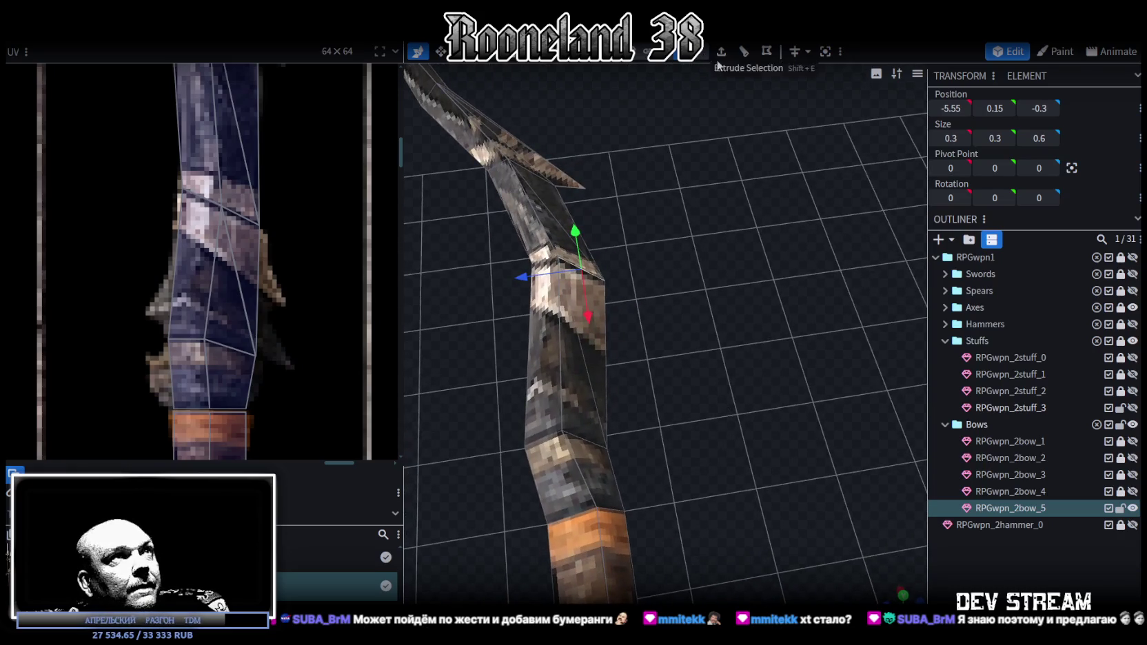
scroll(217, 300, down, 5)
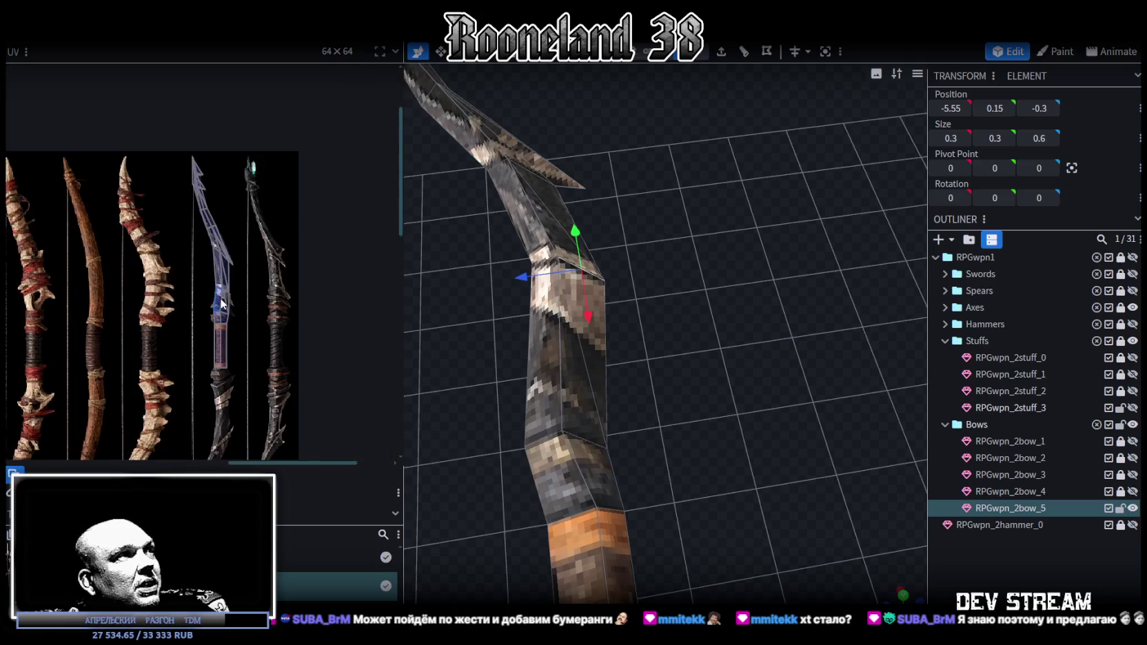
scroll(220, 302, up, 2)
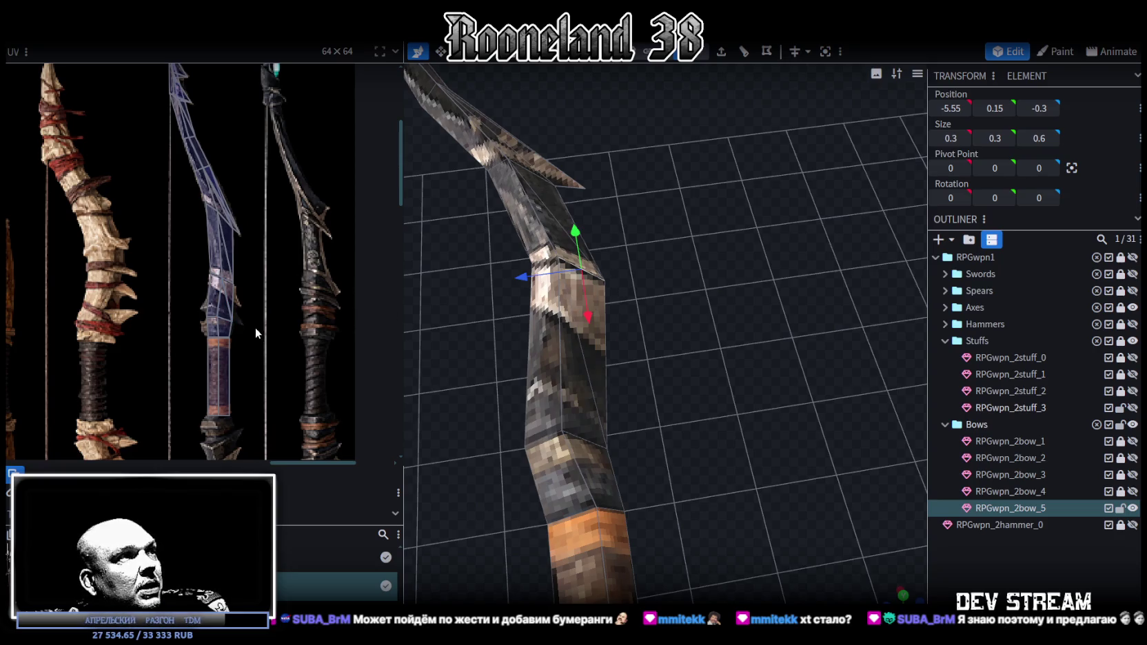
scroll(255, 332, down, 1)
scroll(255, 332, down, 2)
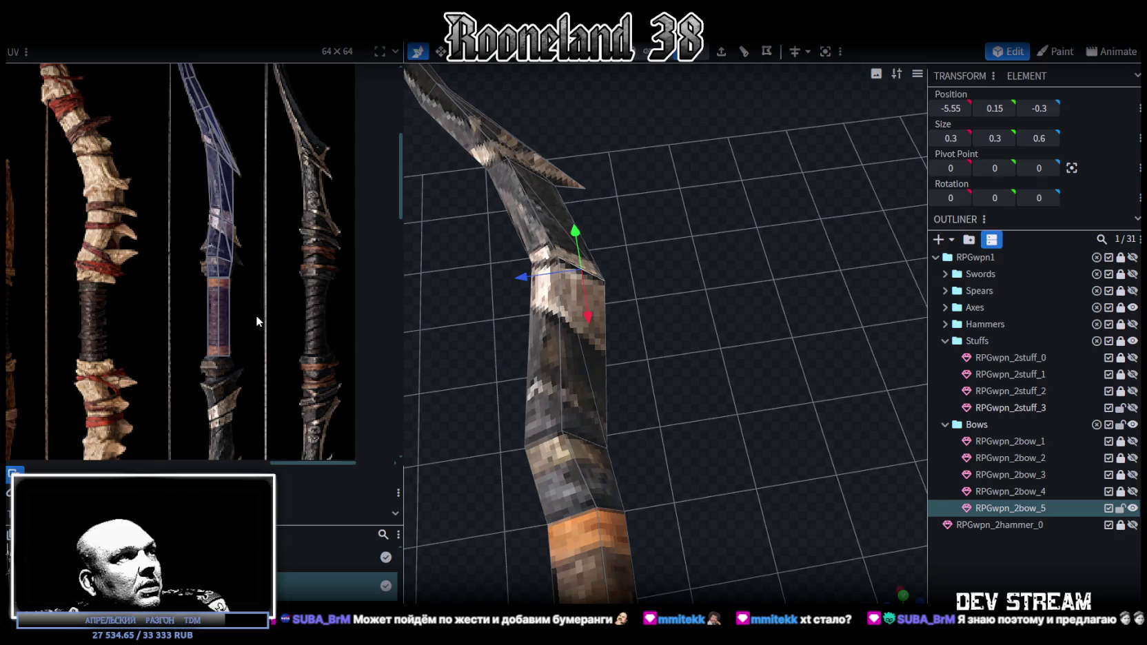
drag(648, 197, 689, 124)
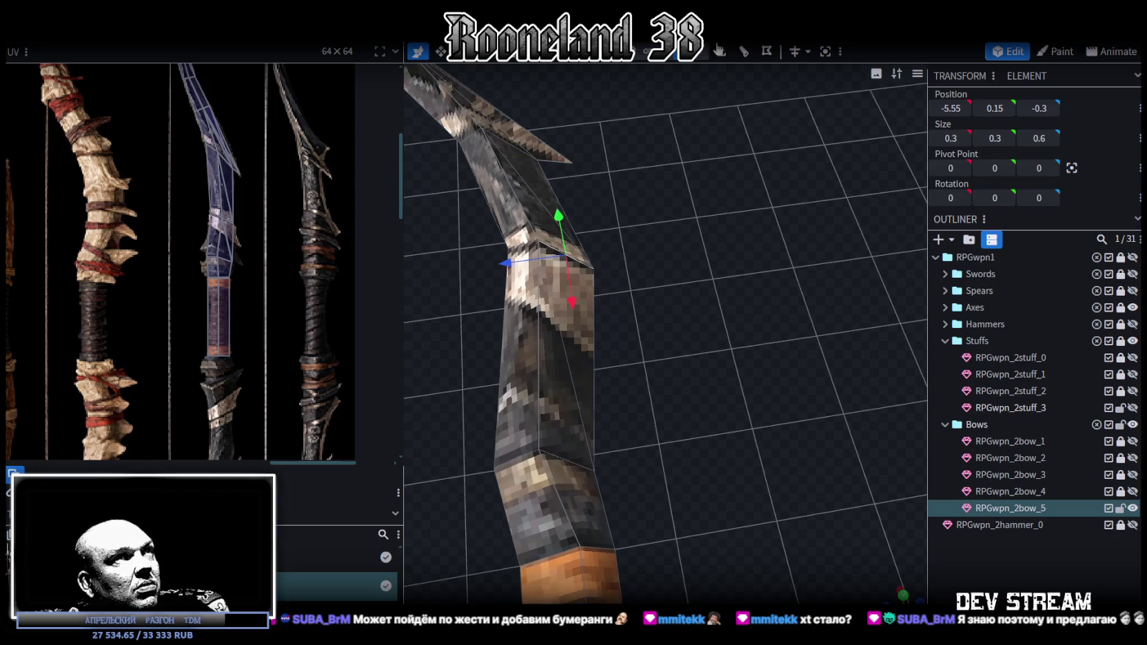
click(720, 52)
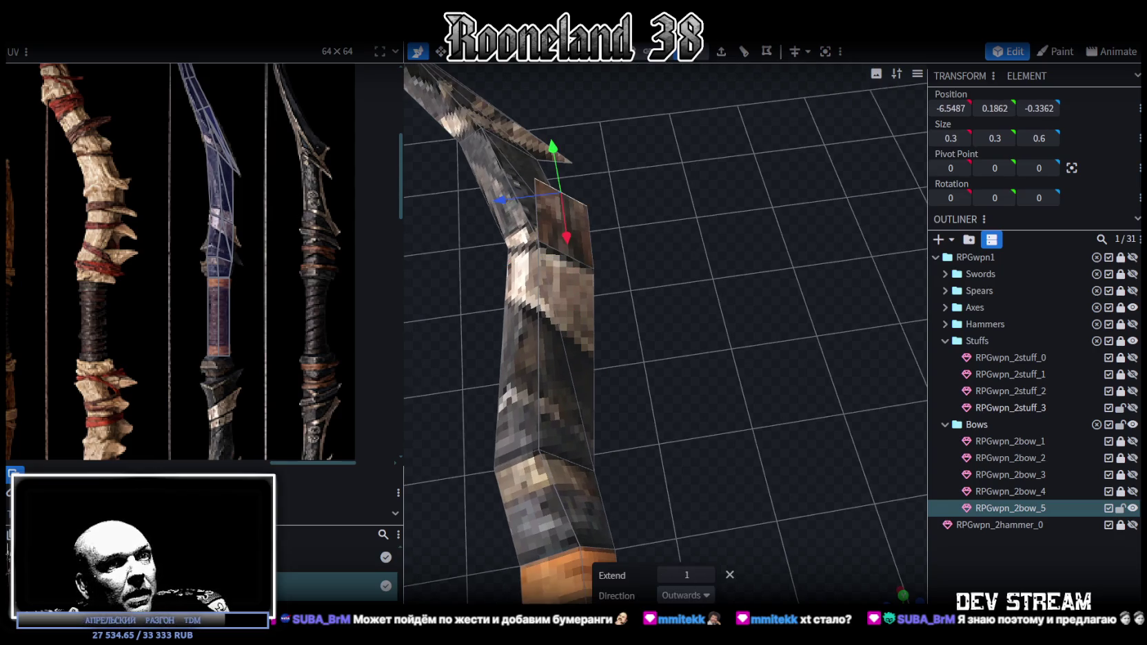
Change the extrusion direction to Z- and shift the extruded face to X -4.65.
click(689, 596)
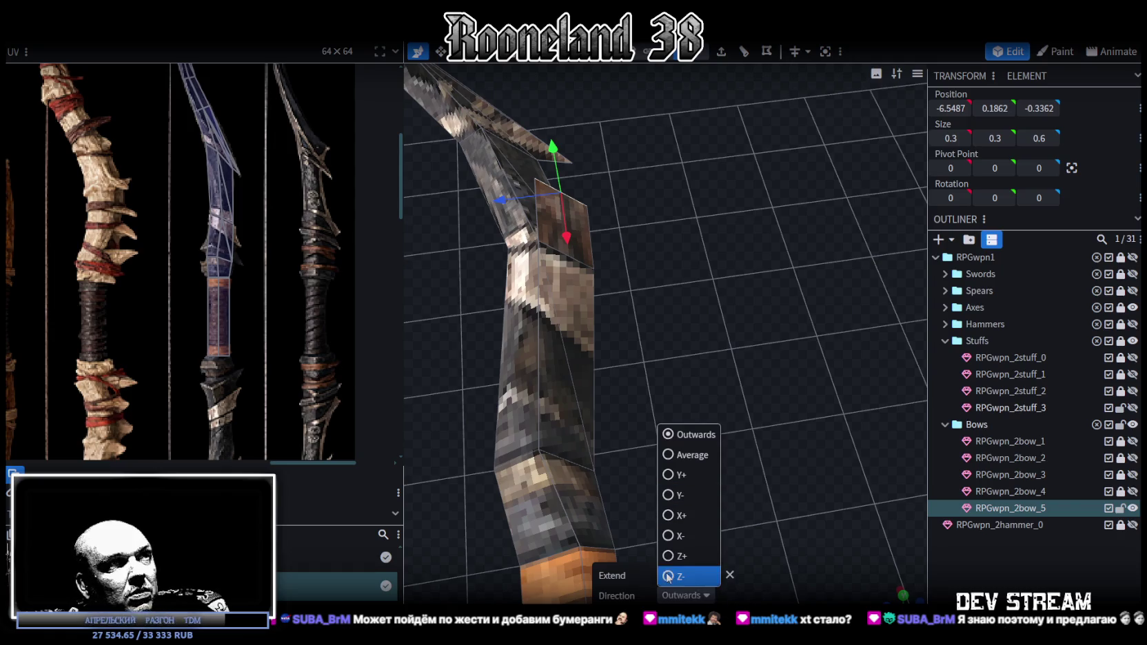
click(679, 579)
drag(674, 336, 699, 388)
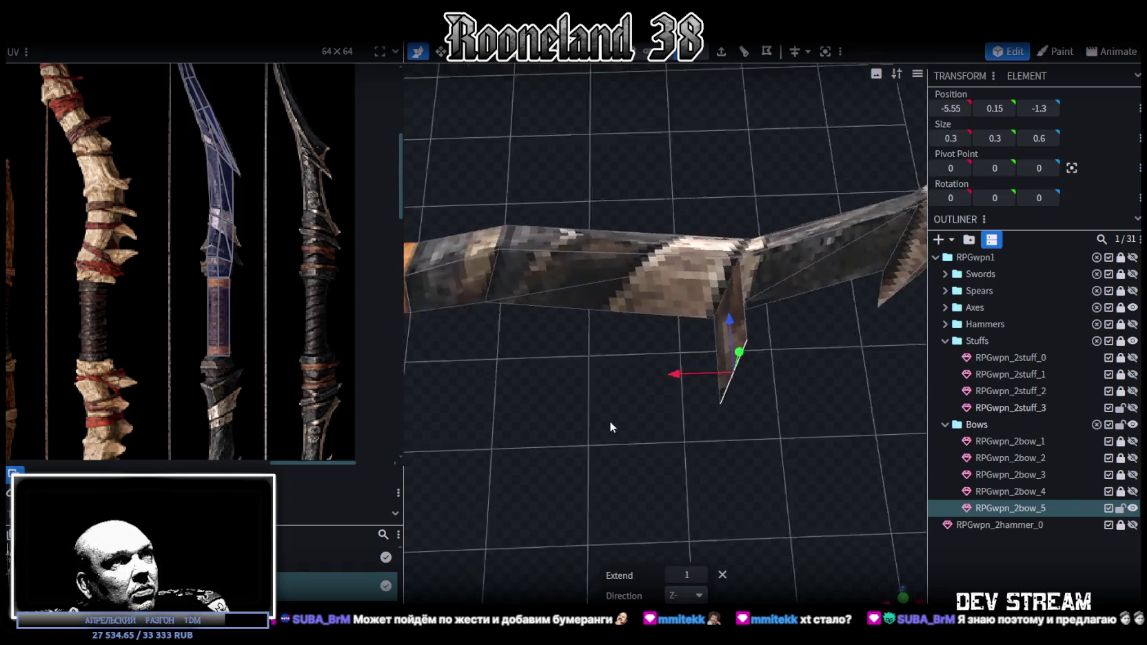
drag(698, 388, 600, 362)
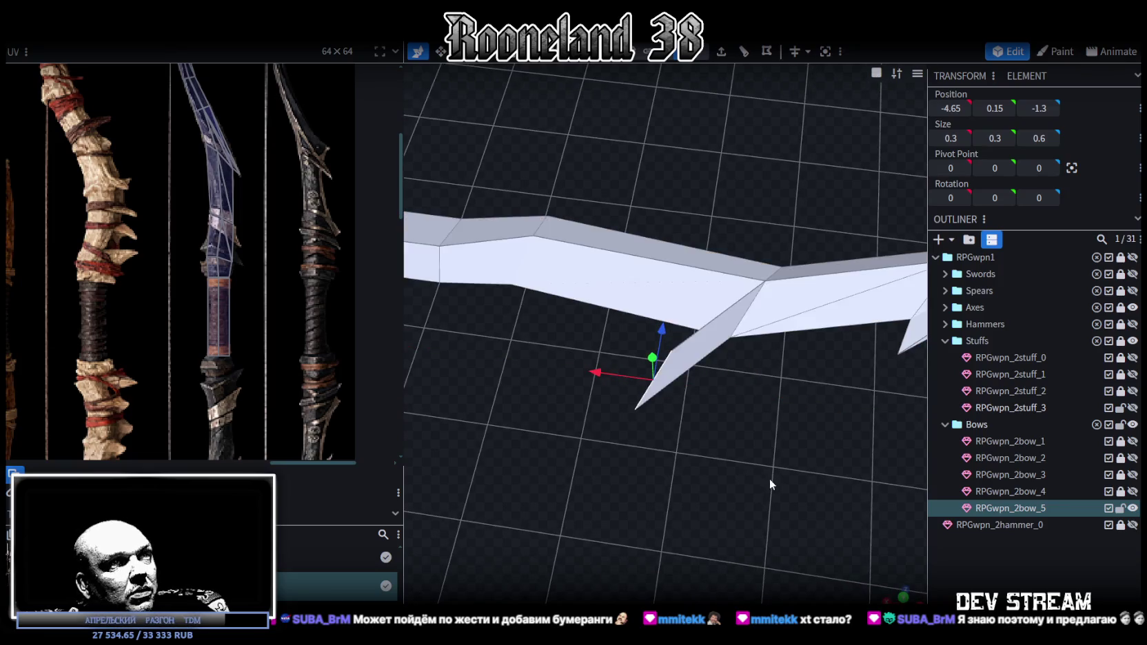
Orbit the bow upright and select the faces near the limb tip.
scroll(758, 479, down, 3)
mouse_move(752, 477)
mouse_down()
mouse_move(615, 338)
mouse_move(840, 411)
mouse_move(637, 512)
mouse_up()
scroll(722, 390, up, 3)
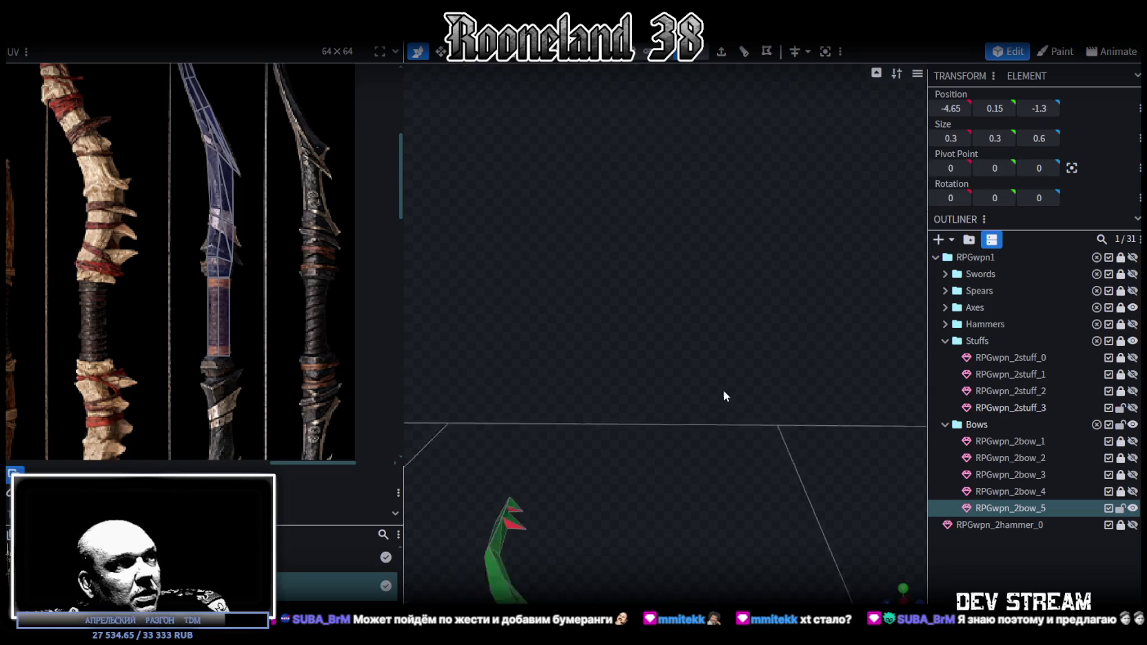
scroll(689, 360, up, 2)
mouse_move(690, 361)
mouse_down()
mouse_move(716, 350)
mouse_move(649, 372)
mouse_move(760, 121)
mouse_up()
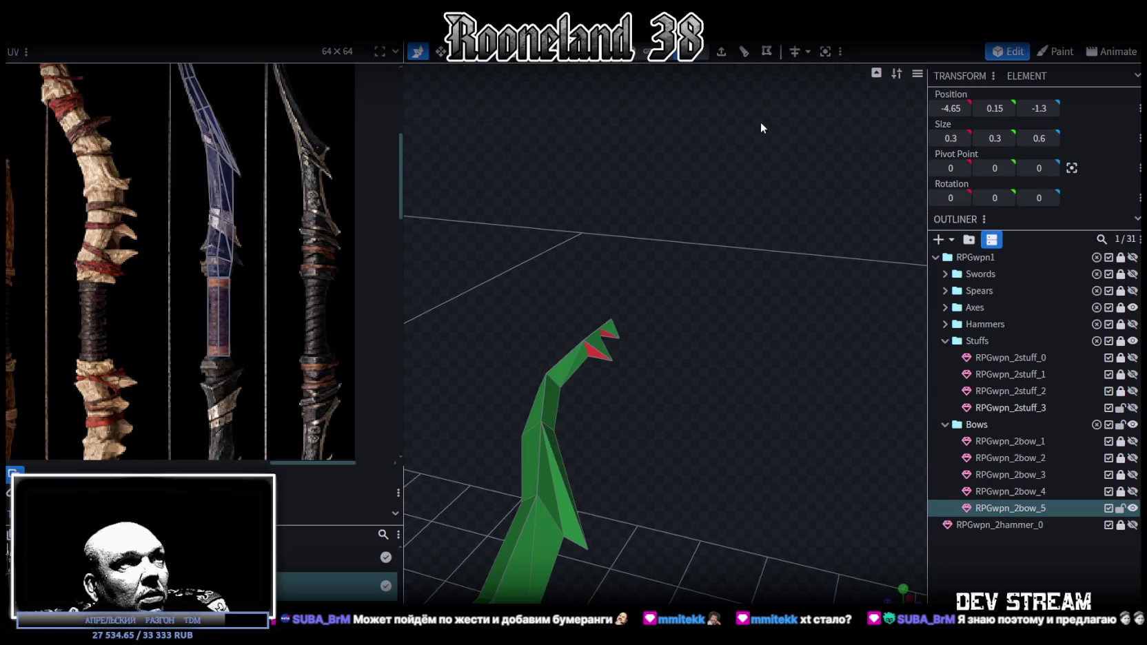
click(607, 337)
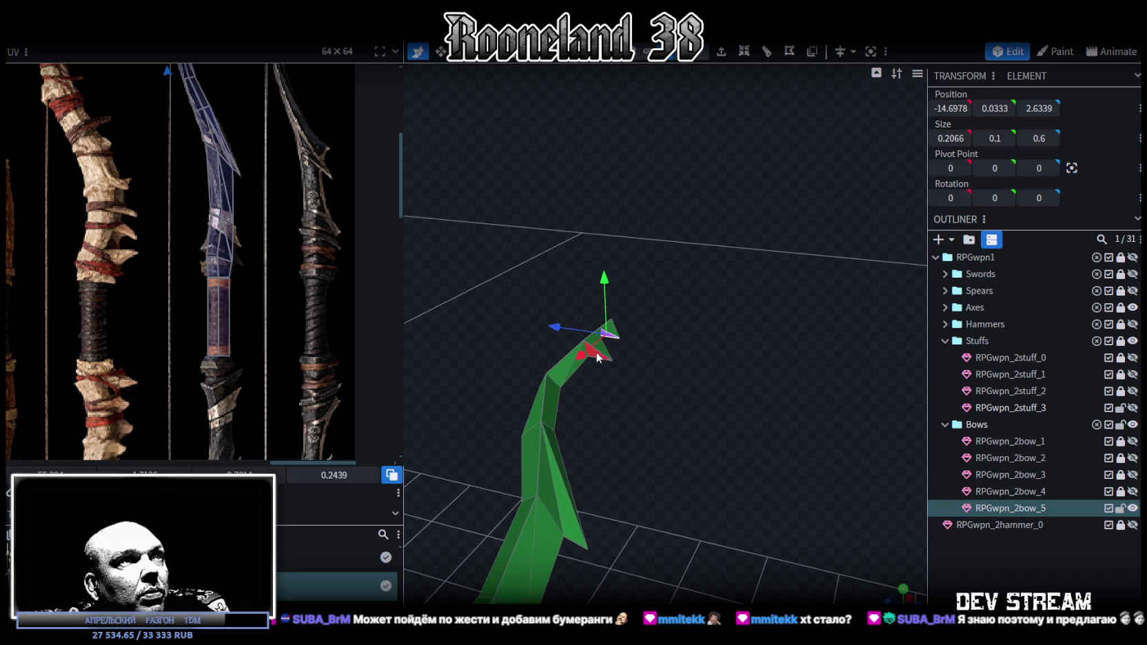
Extrude the selected limb faces into new geometry.
mouse_move(692, 423)
mouse_down()
mouse_move(747, 190)
mouse_move(783, 328)
mouse_move(638, 386)
mouse_move(649, 389)
mouse_up()
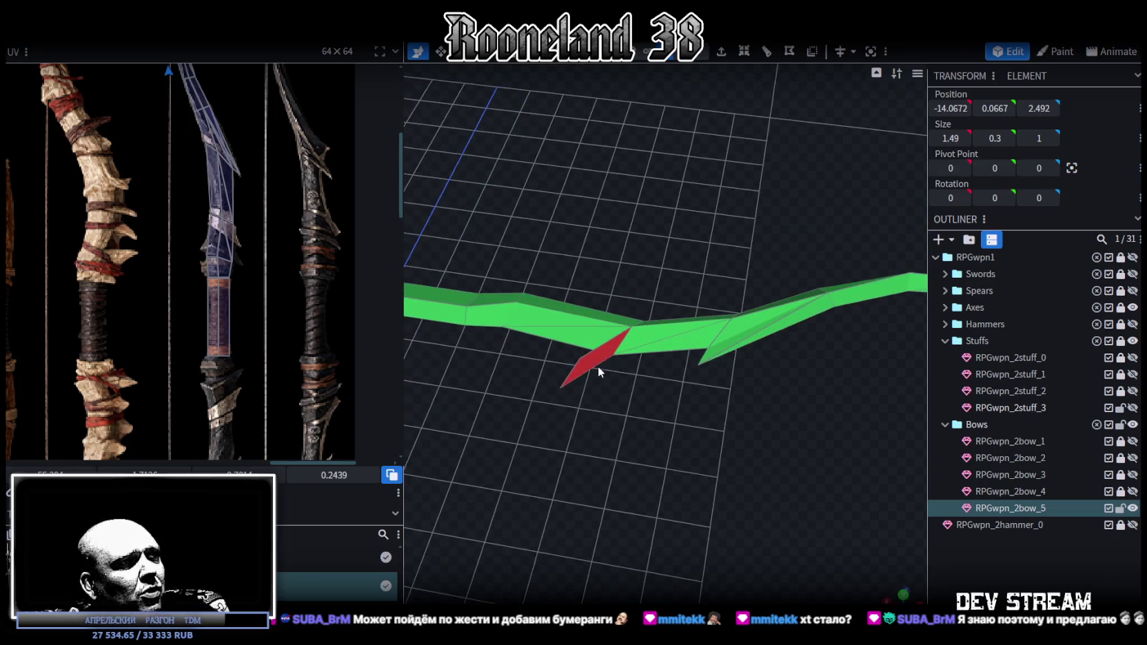
mouse_move(689, 442)
mouse_down()
mouse_move(688, 482)
mouse_move(693, 437)
mouse_move(735, 488)
mouse_move(718, 508)
mouse_move(695, 501)
mouse_move(722, 449)
mouse_up()
click(720, 52)
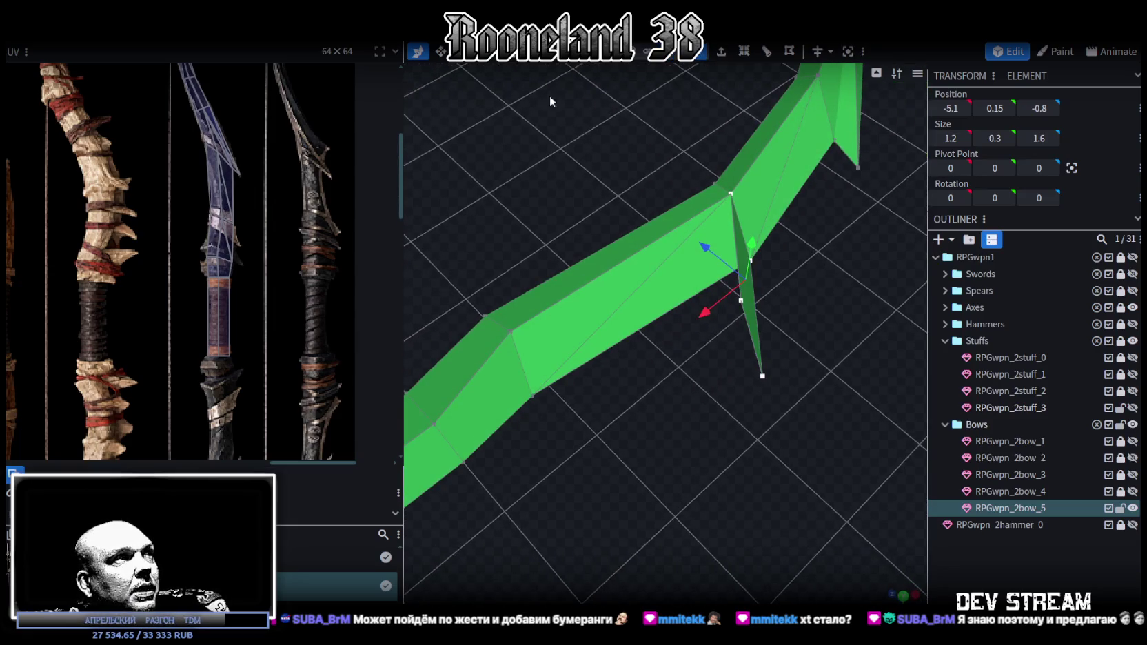
scroll(258, 336, down, 2)
mouse_move(764, 429)
mouse_down()
mouse_move(675, 380)
mouse_move(736, 380)
mouse_up()
Select the new spike's vertices and merge them into one point.
click(648, 398)
mouse_move(703, 430)
mouse_down()
mouse_move(619, 446)
mouse_move(800, 380)
mouse_up()
shift+click(805, 245)
click(788, 371)
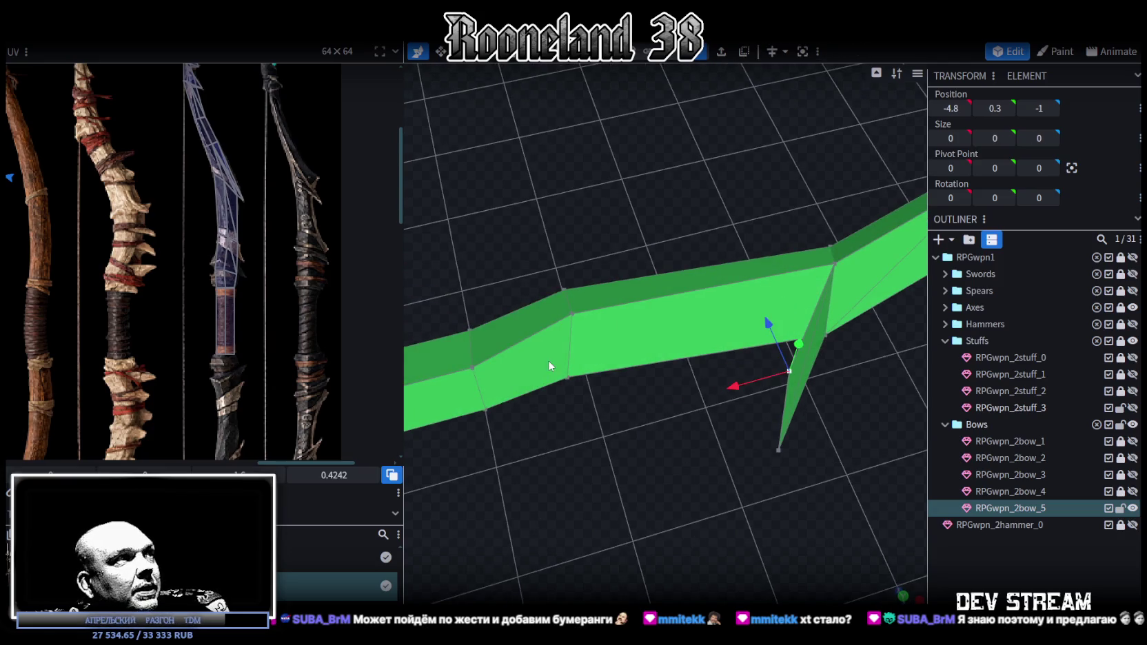
mouse_move(598, 436)
mouse_down()
mouse_move(631, 425)
mouse_move(629, 434)
mouse_up()
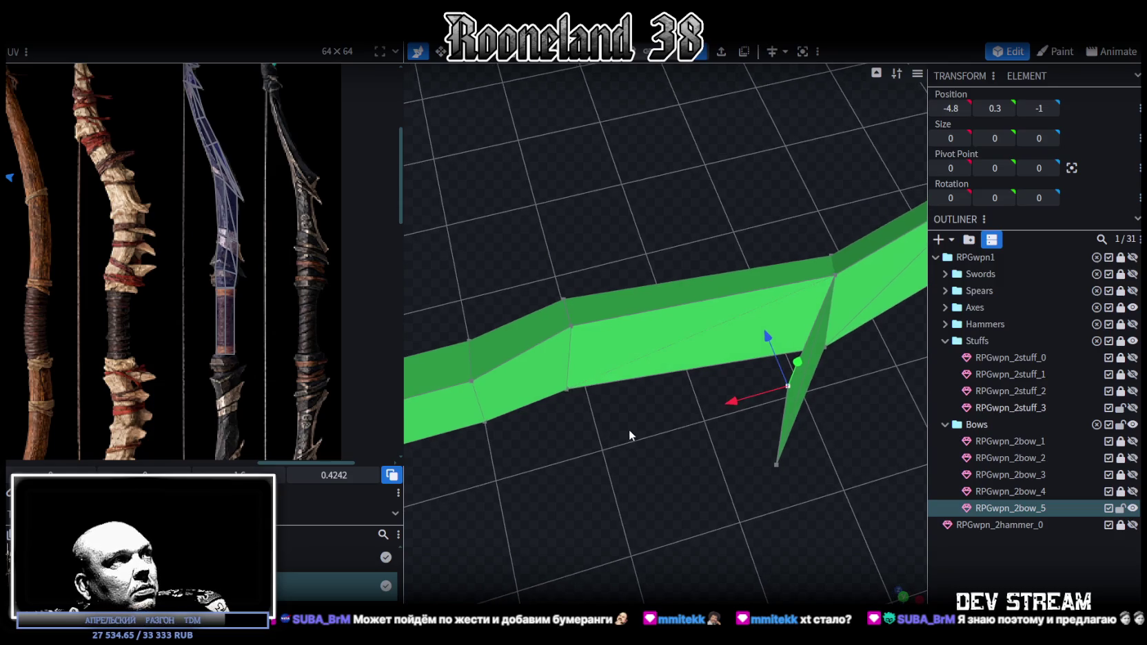
right_click(789, 385)
click(958, 335)
Pull the spike's tip vertex outward along X and Z to X -2.5, forming a barb.
click(776, 460)
mouse_move(776, 460)
mouse_down()
mouse_move(702, 495)
mouse_move(743, 430)
mouse_move(572, 462)
mouse_up()
drag(629, 422, 596, 377)
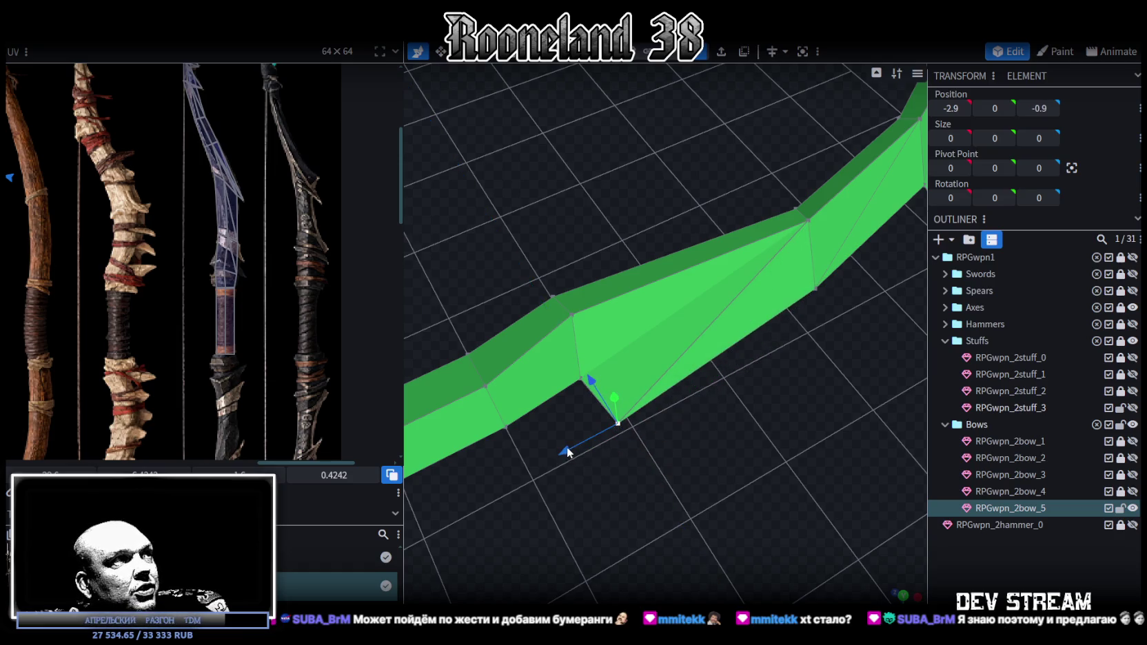
drag(566, 443, 530, 456)
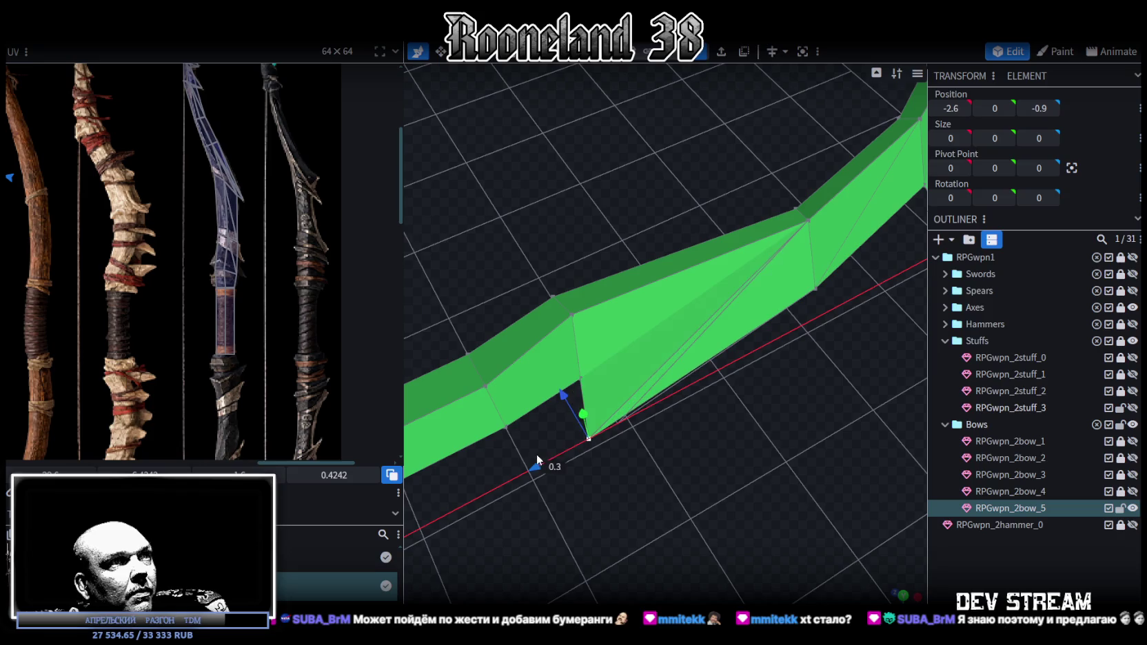
drag(754, 470, 791, 433)
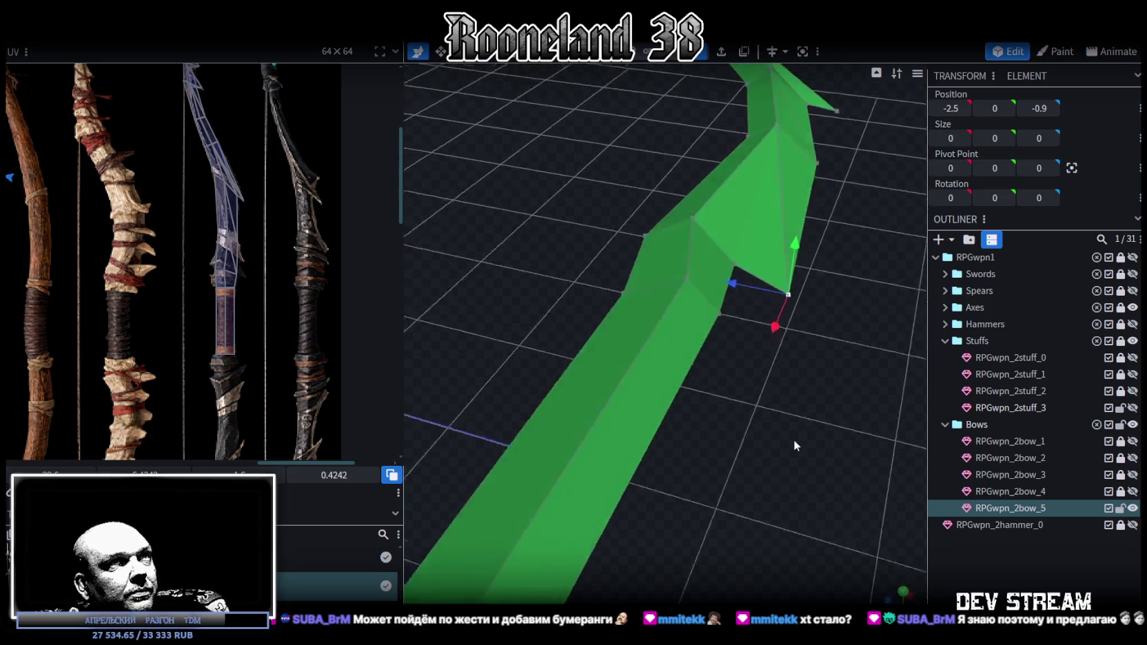
drag(791, 433, 785, 499)
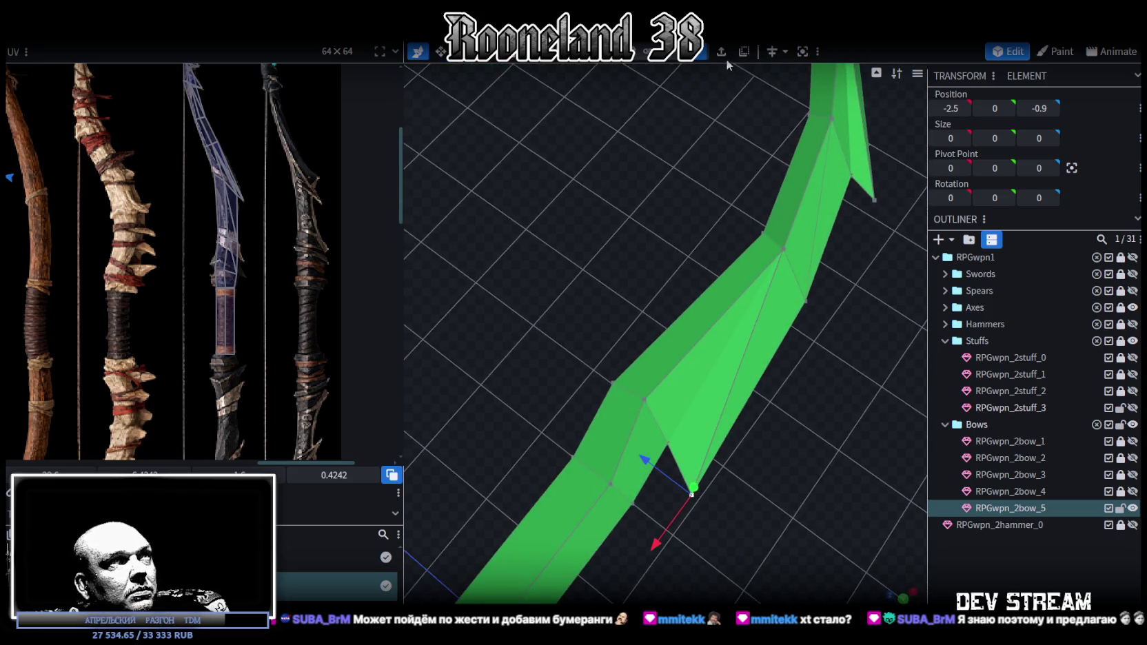
mouse_move(777, 538)
ctrl+mouse_down()
mouse_move(693, 460)
mouse_move(697, 546)
ctrl+mouse_up()
key(KP_7)
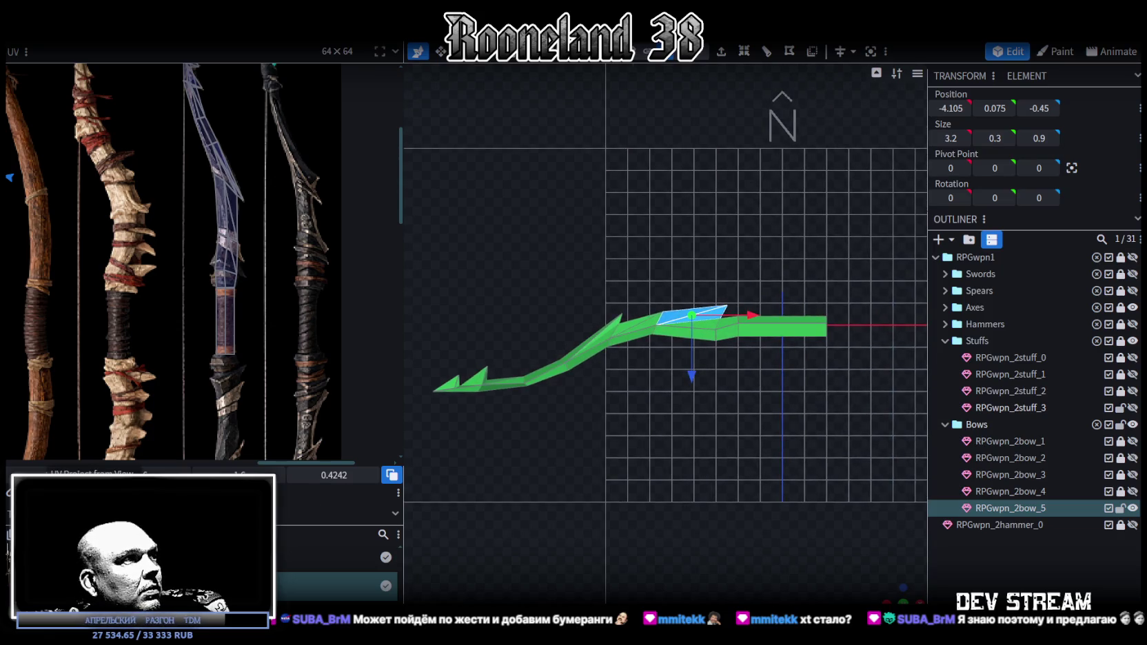
Move the face's UV into the bows area of the texture and rotate it upright.
scroll(160, 329, down, 5)
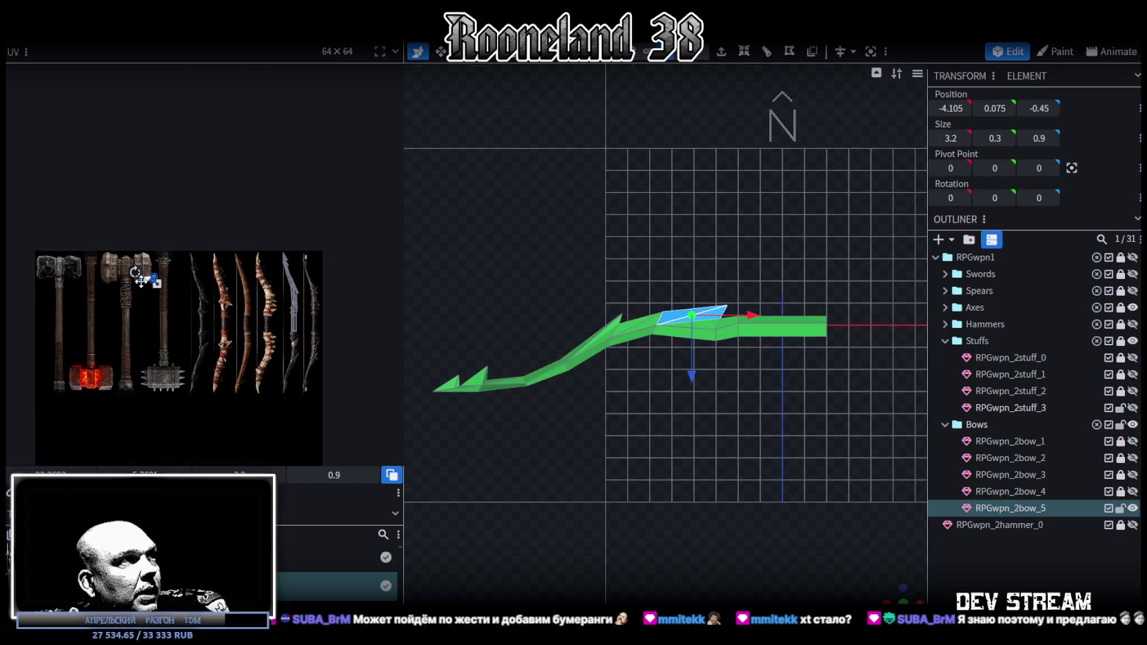
drag(151, 282, 241, 284)
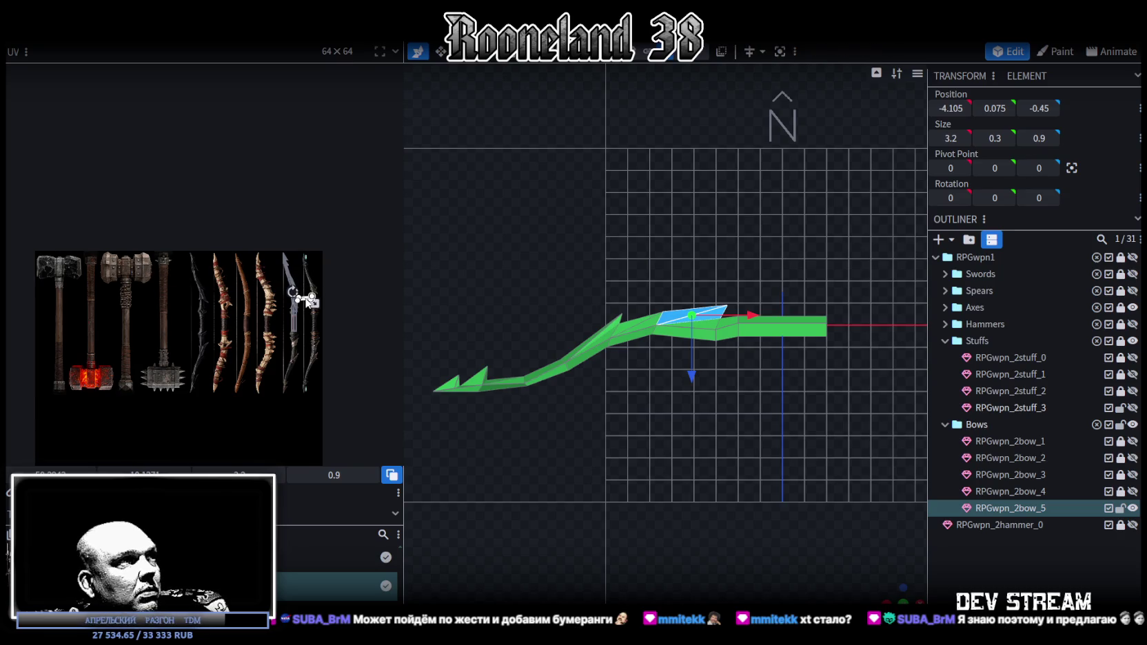
scroll(308, 301, up, 2)
scroll(290, 290, up, 2)
scroll(269, 275, up, 2)
right_click(256, 244)
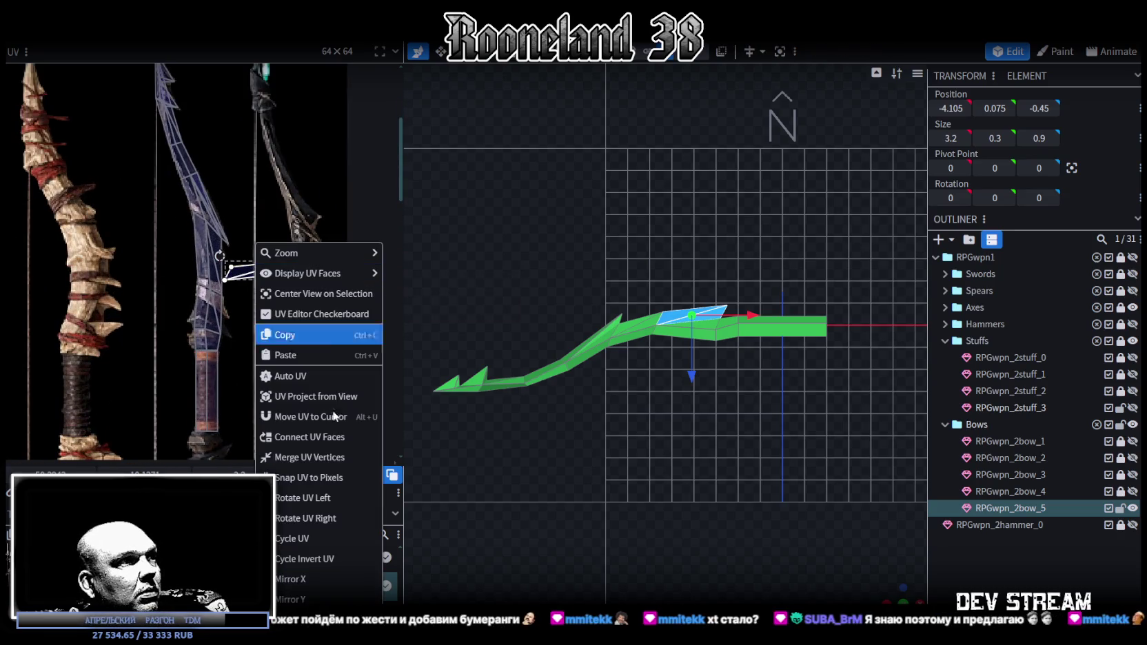
click(303, 519)
Place the spike's UV face on the dark blade texture, adjusting its height and one corner.
scroll(230, 328, up, 2)
scroll(265, 243, up, 2)
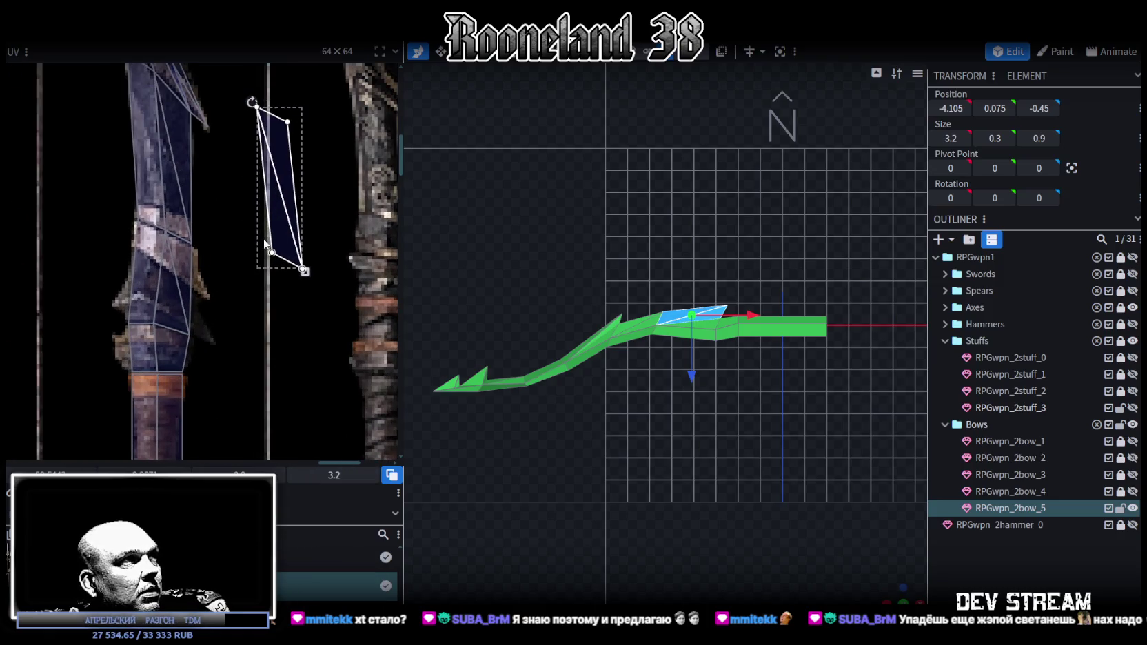
drag(284, 247, 210, 358)
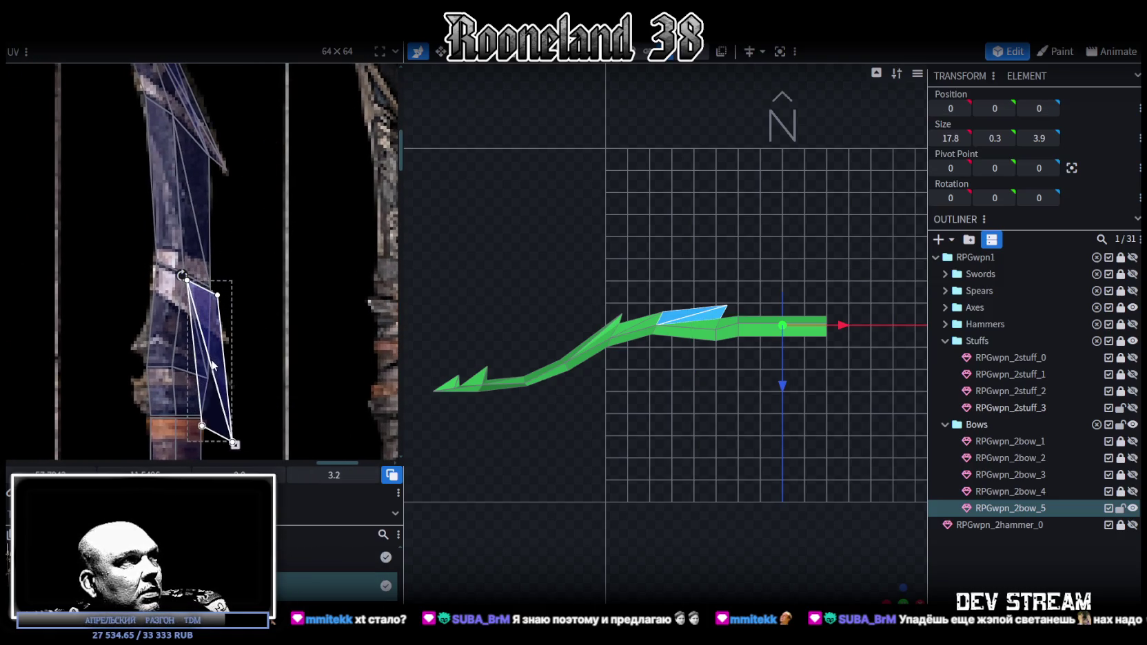
scroll(242, 390, up, 2)
scroll(268, 372, up, 1)
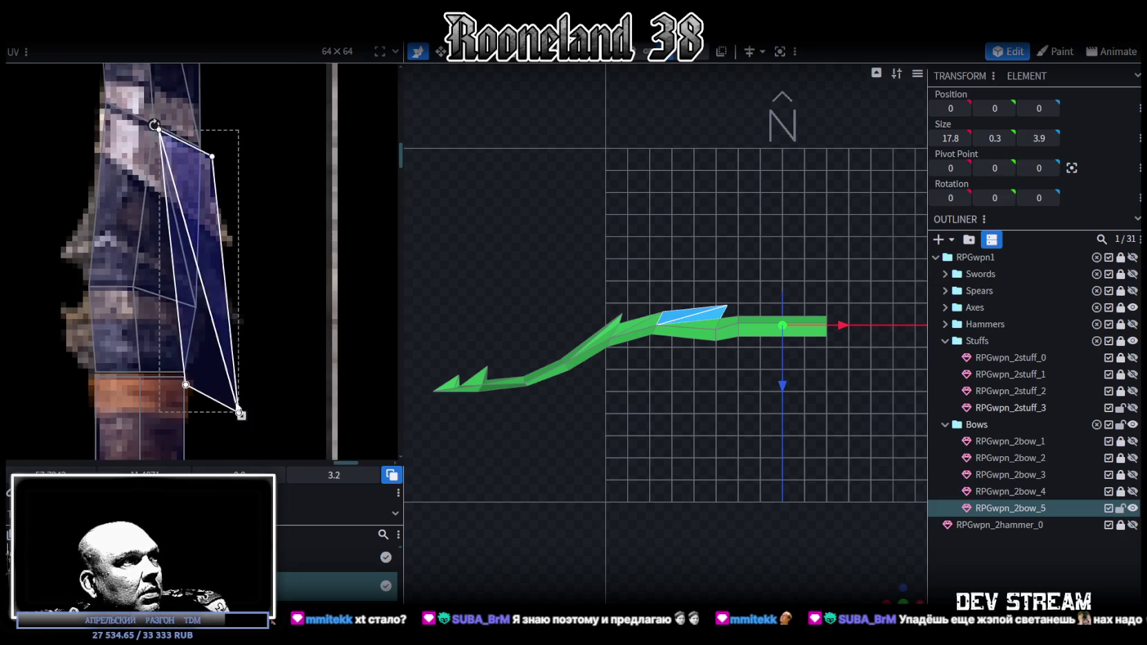
drag(239, 415, 240, 321)
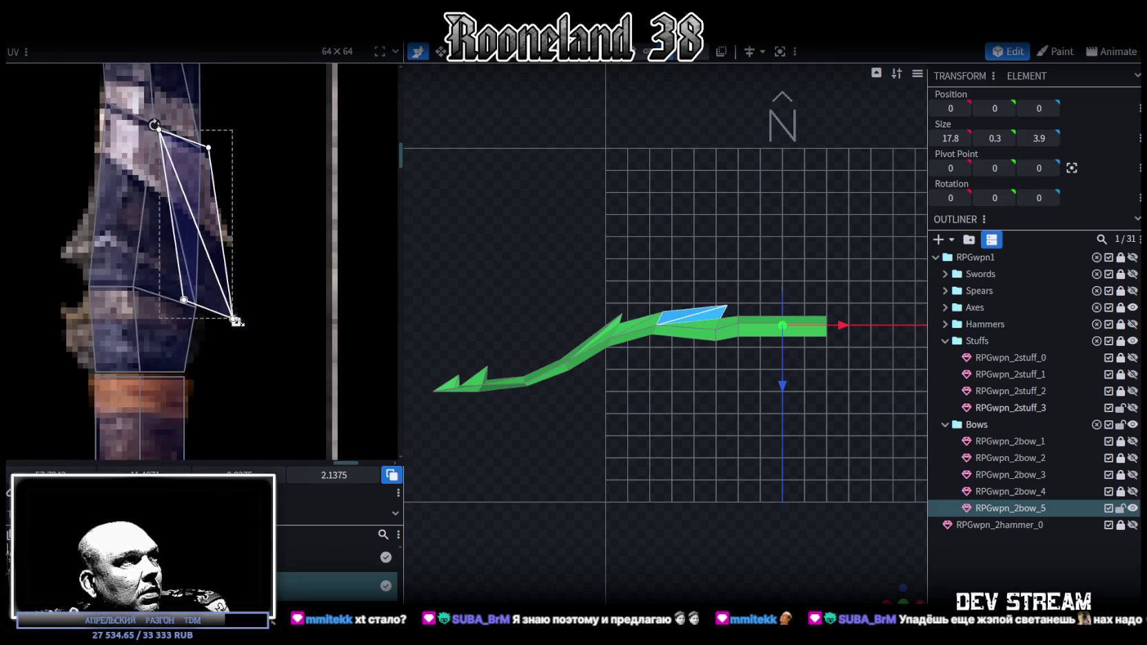
scroll(219, 149, up, 2)
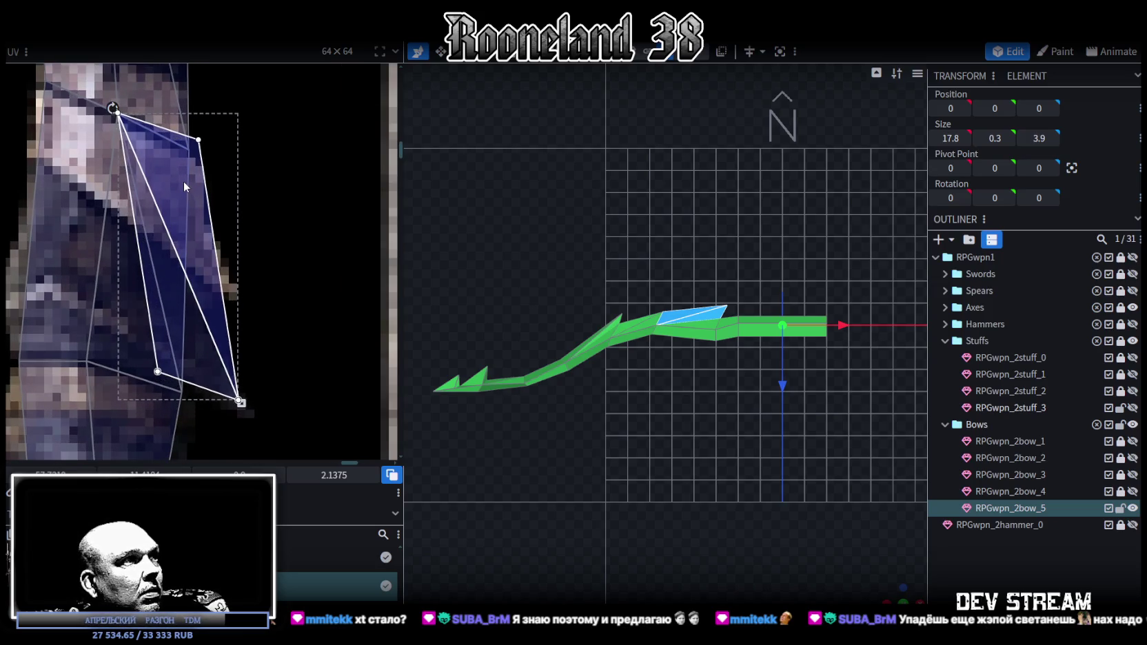
drag(241, 402, 246, 414)
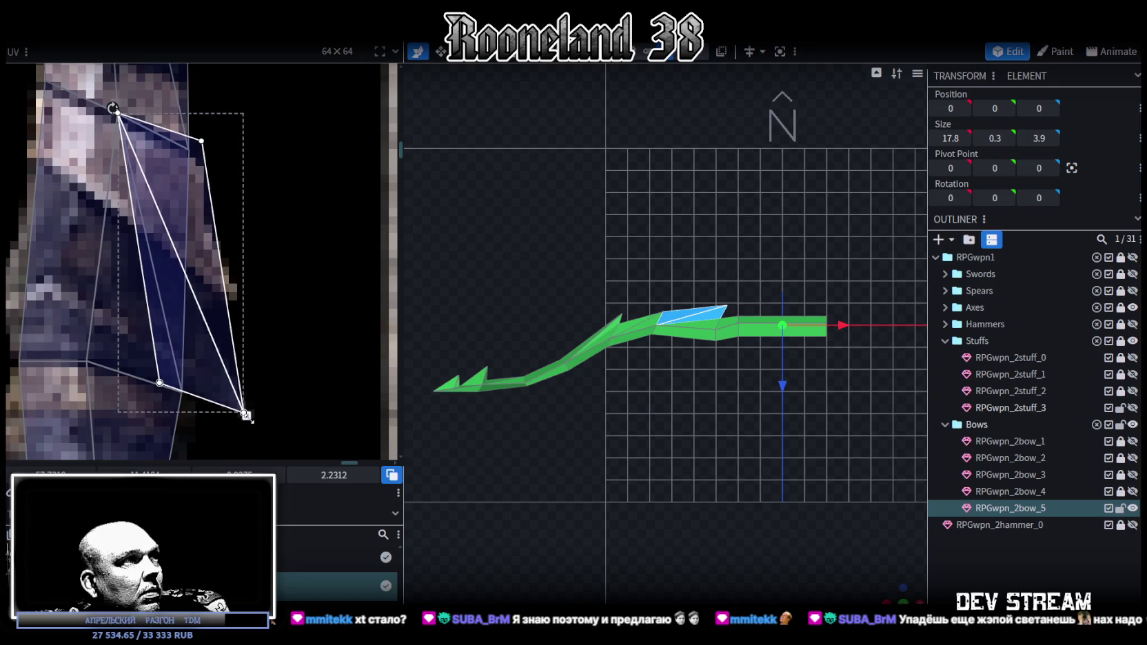
drag(201, 140, 189, 149)
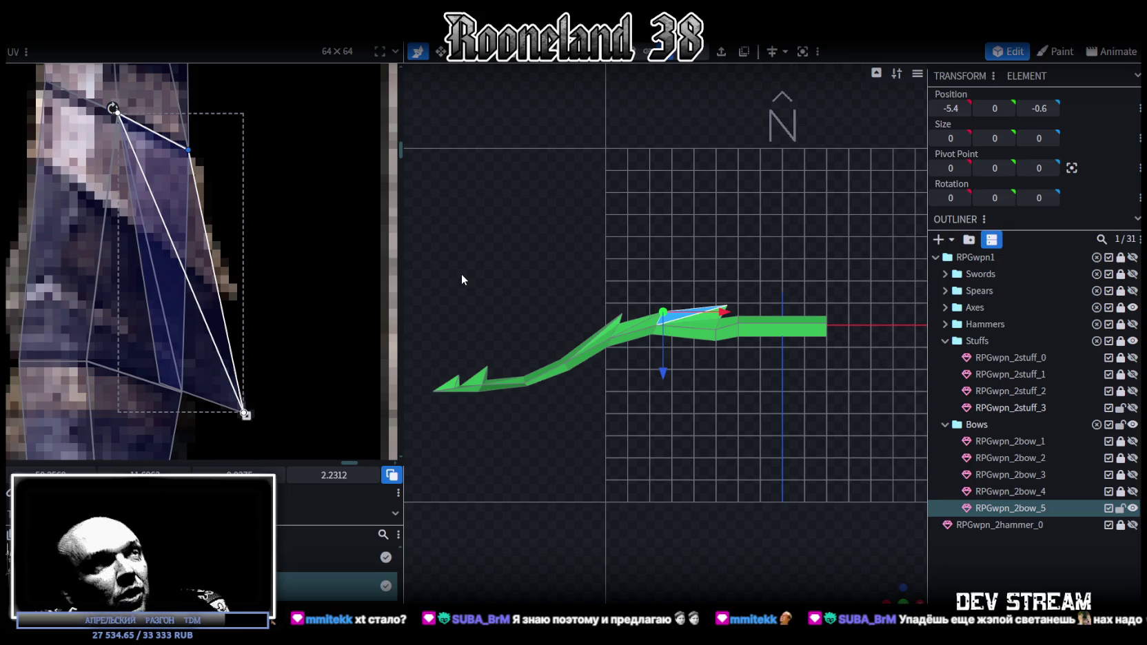
scroll(666, 337, up, 2)
Merge the stray UV vertices at the spike's base into one.
mouse_move(666, 337)
mouse_down()
mouse_move(695, 451)
mouse_move(687, 499)
mouse_move(660, 505)
mouse_up()
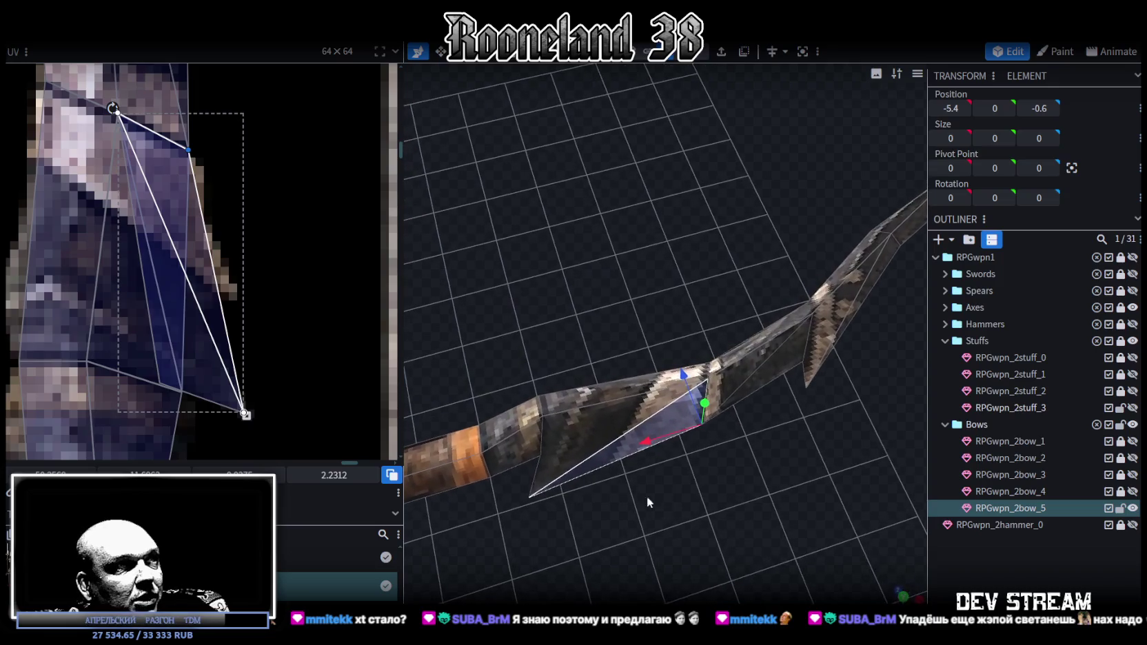
scroll(217, 237, down, 3)
scroll(259, 283, up, 2)
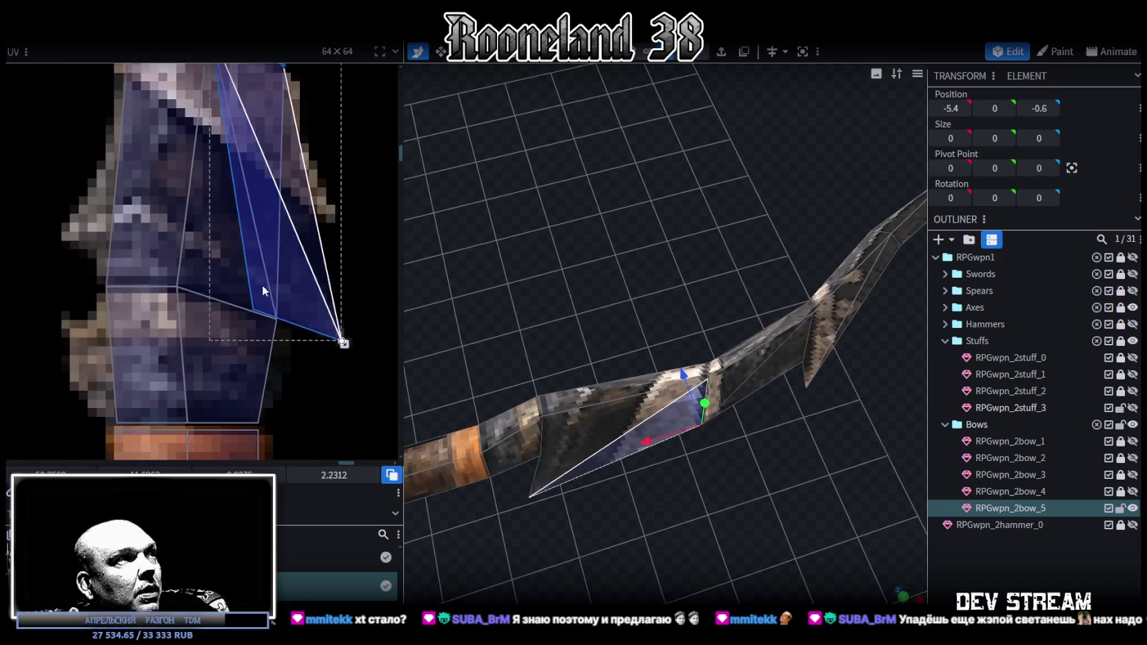
scroll(301, 356, up, 1)
click(278, 333)
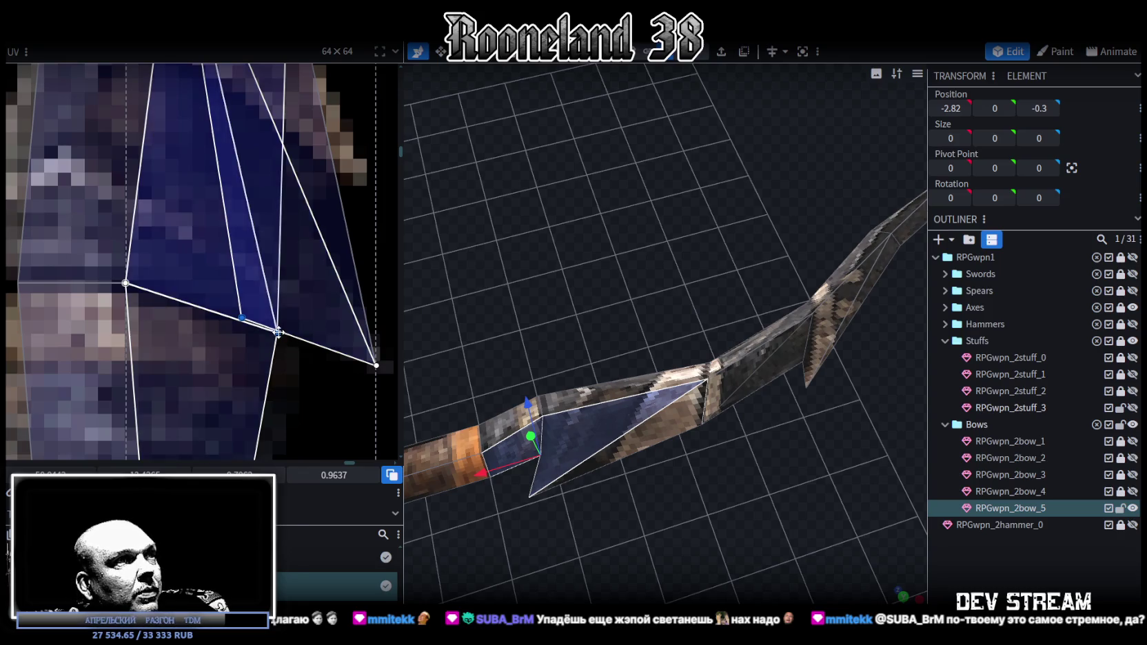
right_click(277, 332)
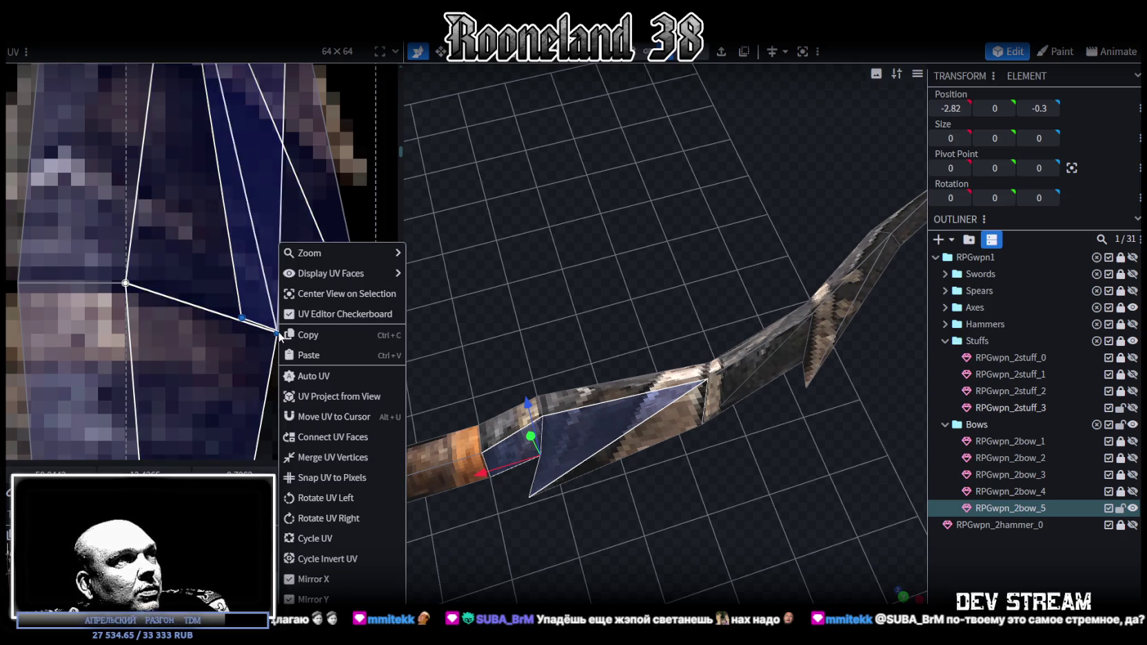
click(335, 457)
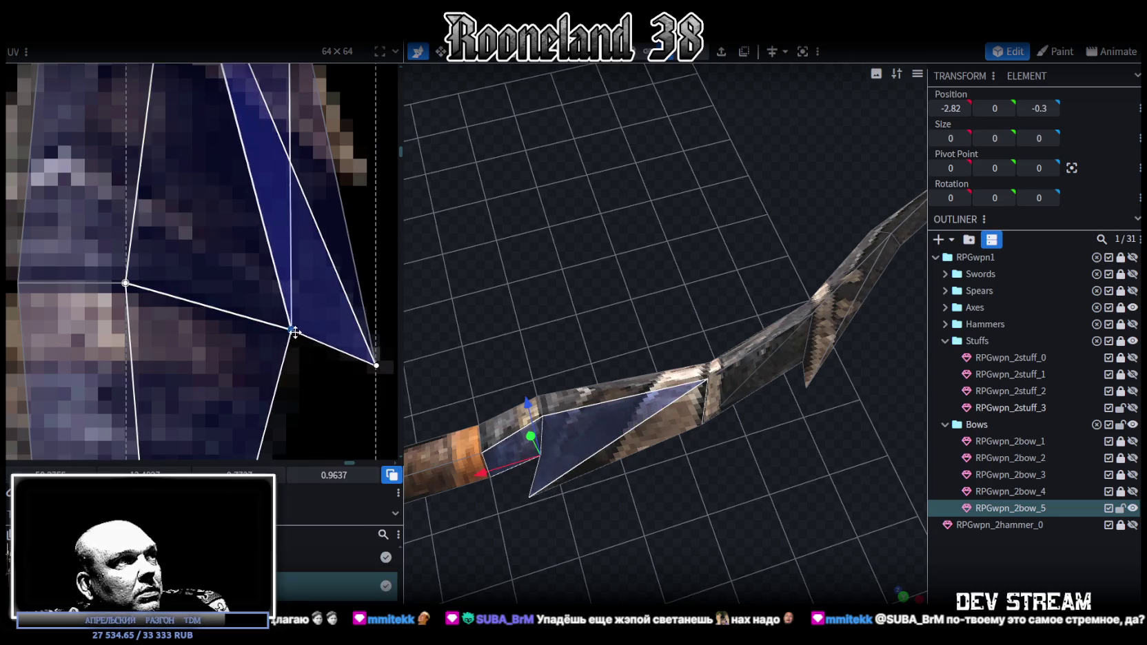
Select a UV vertex of the neighbouring face and move it left over the texture.
scroll(294, 332, down, 3)
mouse_move(641, 463)
mouse_down()
mouse_move(641, 534)
mouse_move(728, 456)
mouse_up()
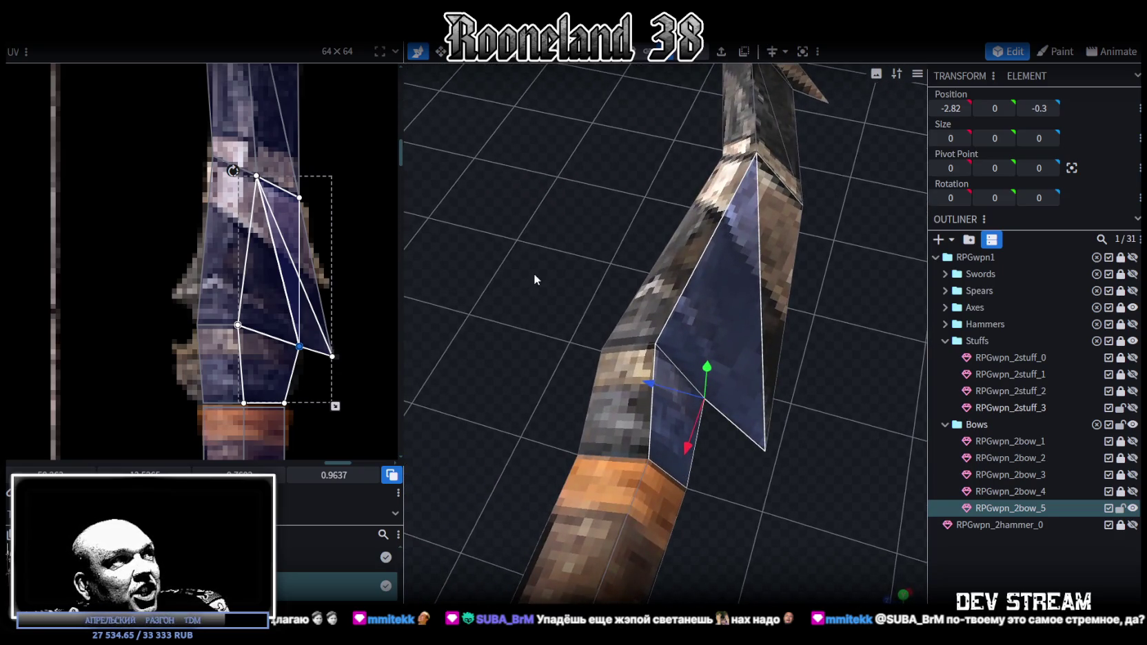
click(244, 329)
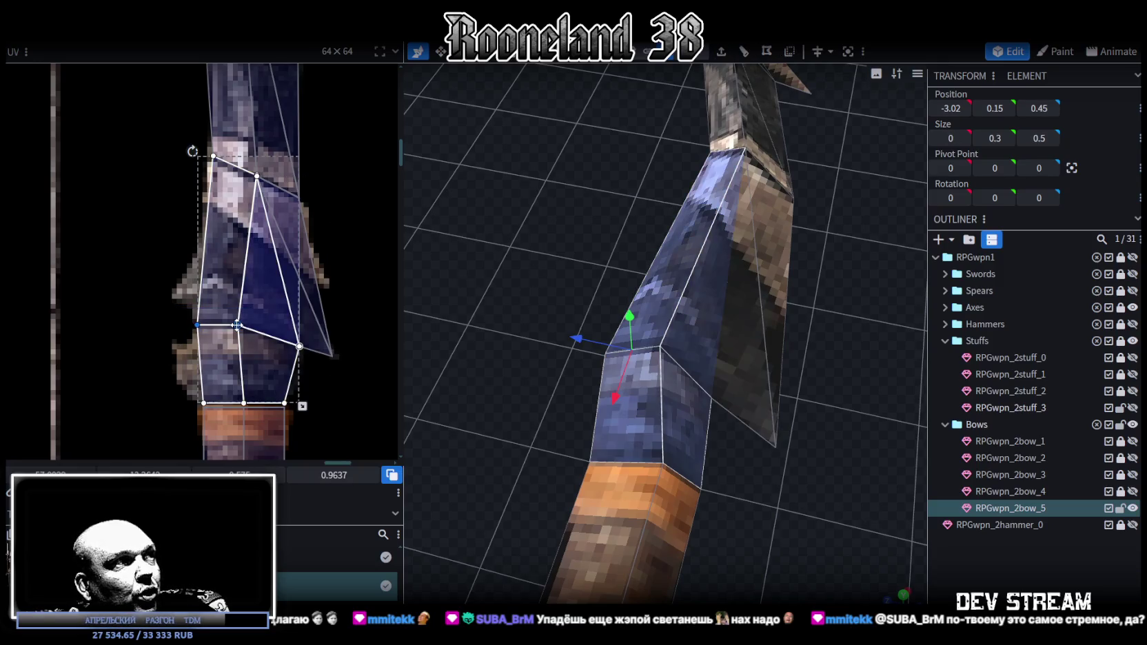
click(254, 324)
click(254, 325)
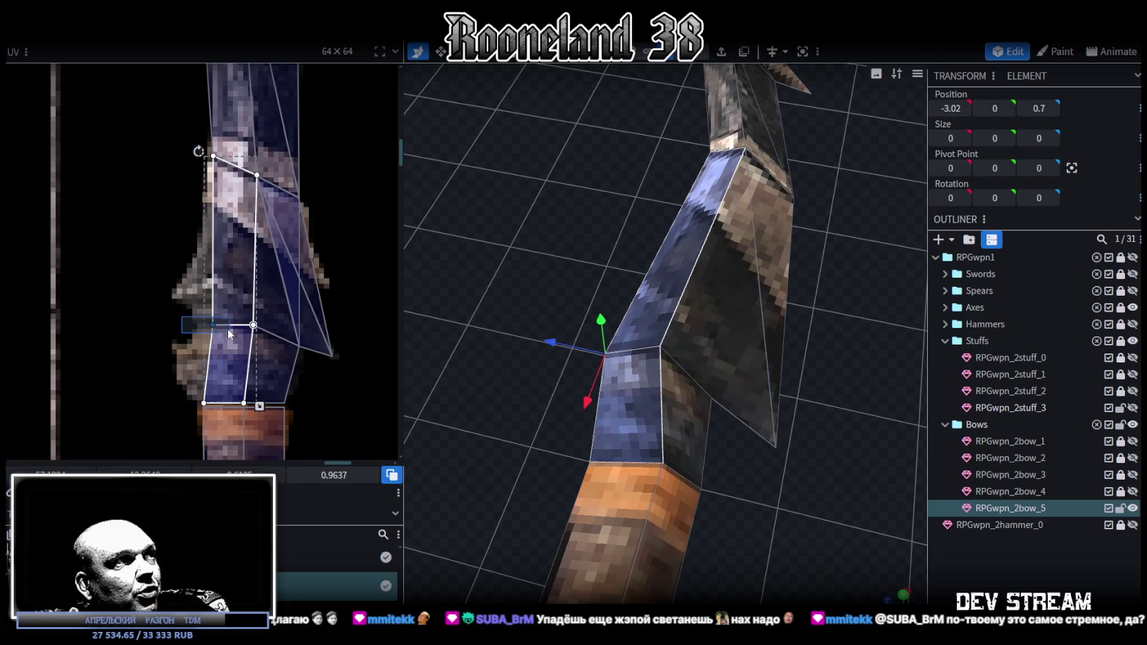
drag(205, 323, 197, 324)
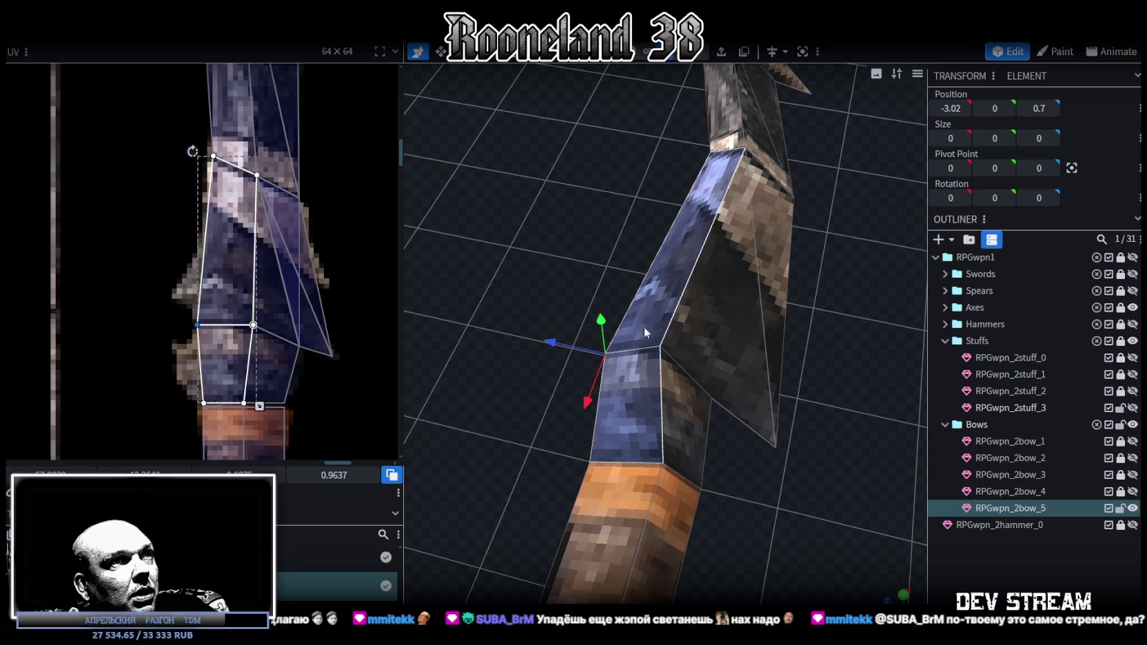
Push the spike-base vertices inward along Z so the spike sits flush on the grip.
click(694, 159)
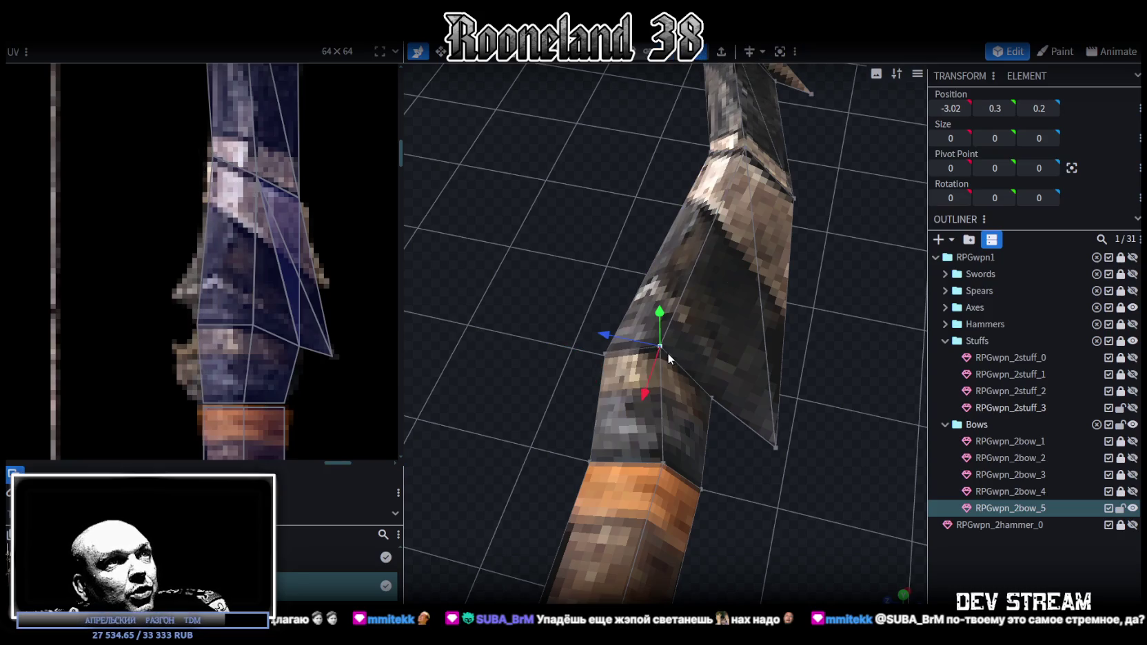
drag(620, 332, 632, 339)
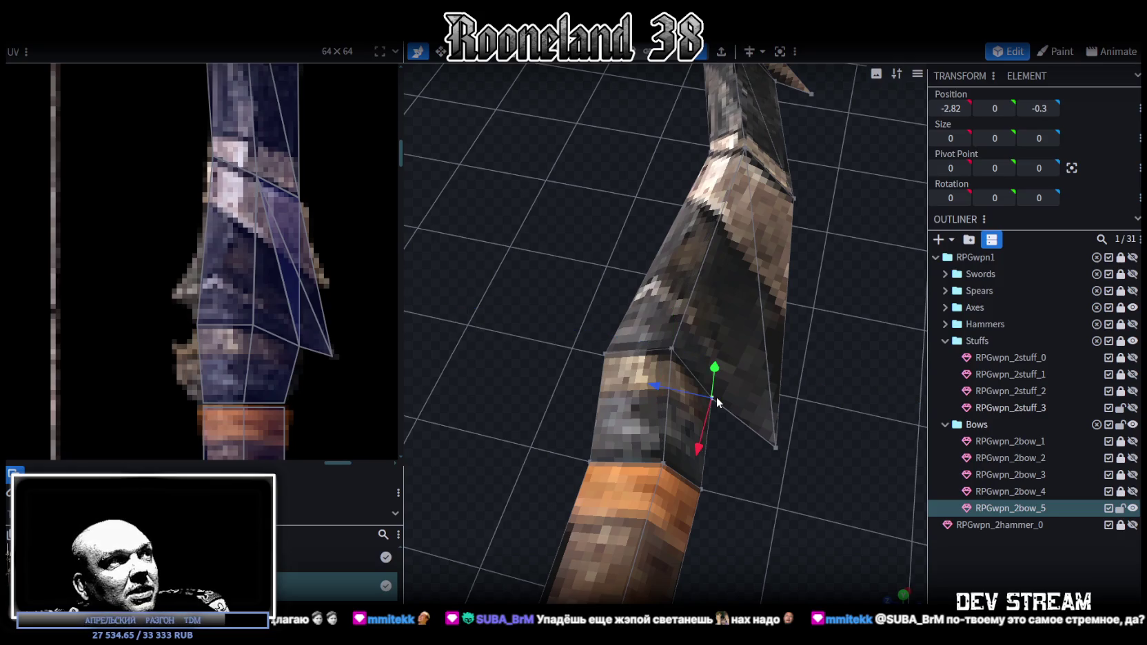
click(668, 349)
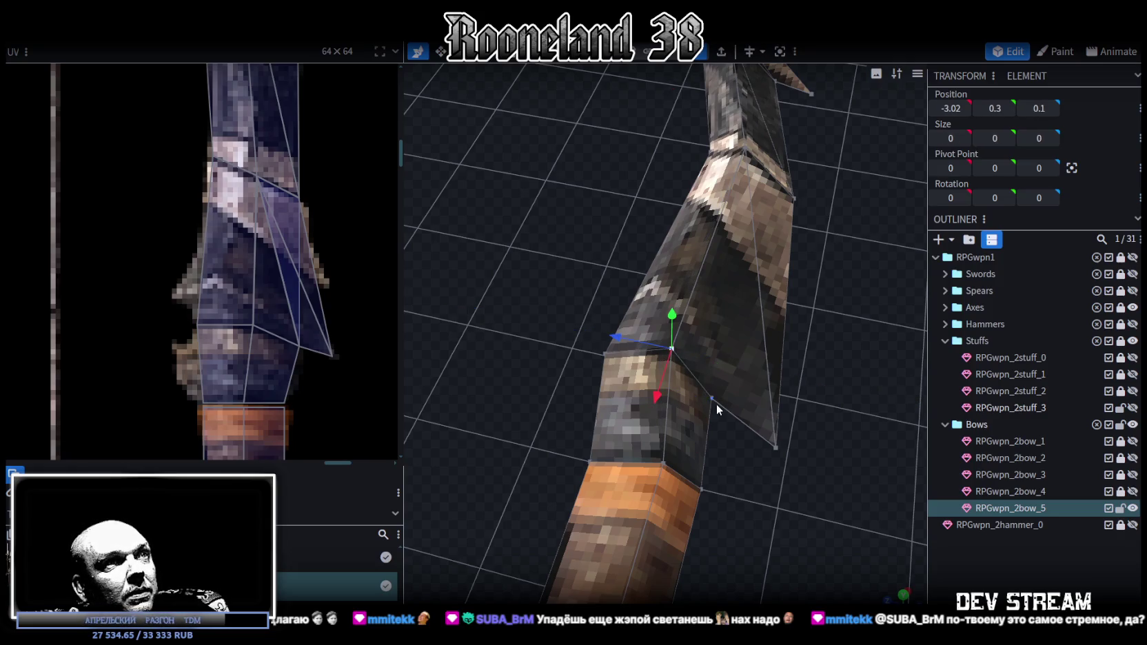
drag(639, 360, 651, 370)
drag(758, 413, 643, 458)
scroll(744, 355, down, 5)
scroll(793, 333, up, 5)
drag(695, 445, 661, 471)
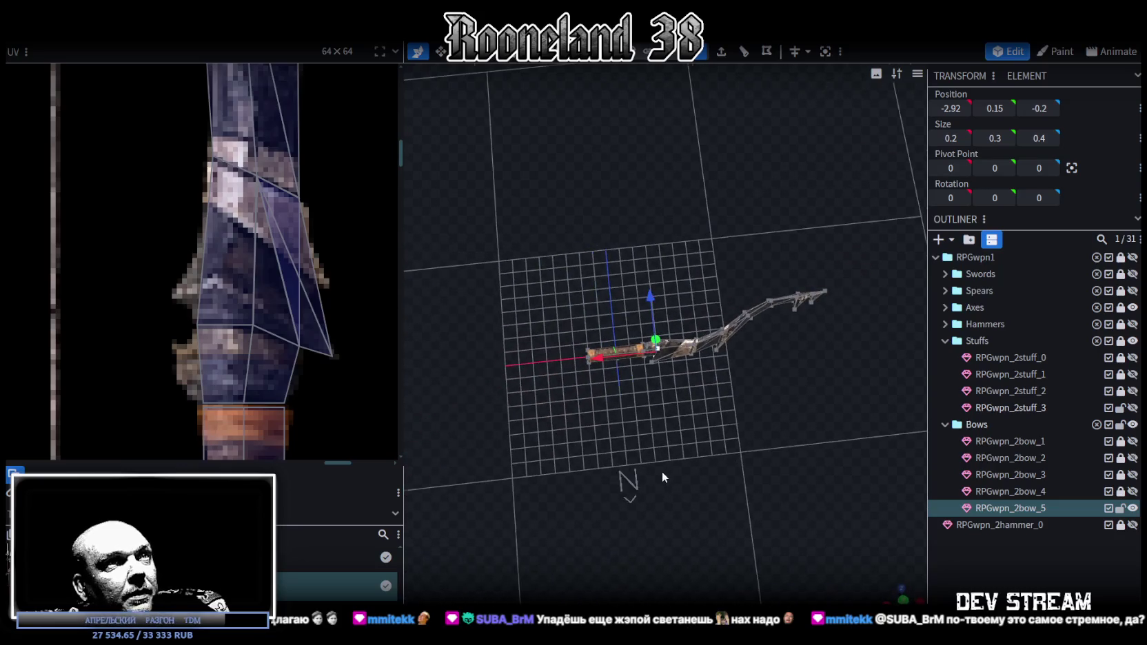
Copy the spiked limb mesh and paste it as a mesh selection.
scroll(232, 268, down, 3)
scroll(231, 268, down, 3)
scroll(226, 291, up, 2)
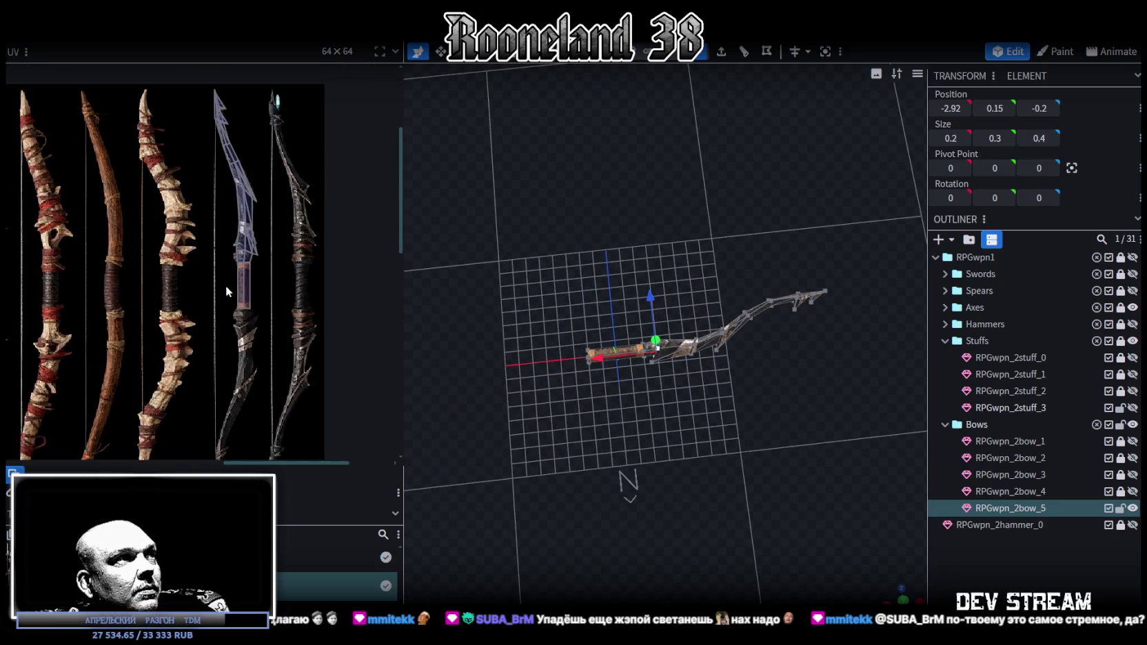
scroll(737, 372, up, 2)
mouse_move(726, 352)
mouse_down()
mouse_move(724, 336)
mouse_move(739, 351)
mouse_up()
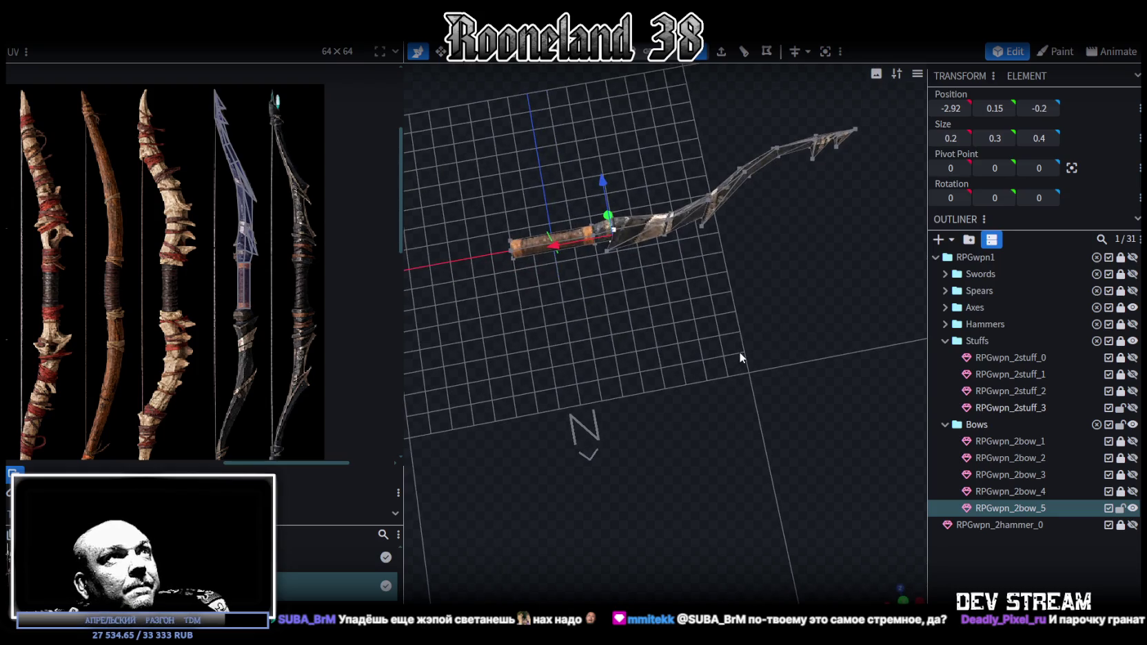
click(567, 238)
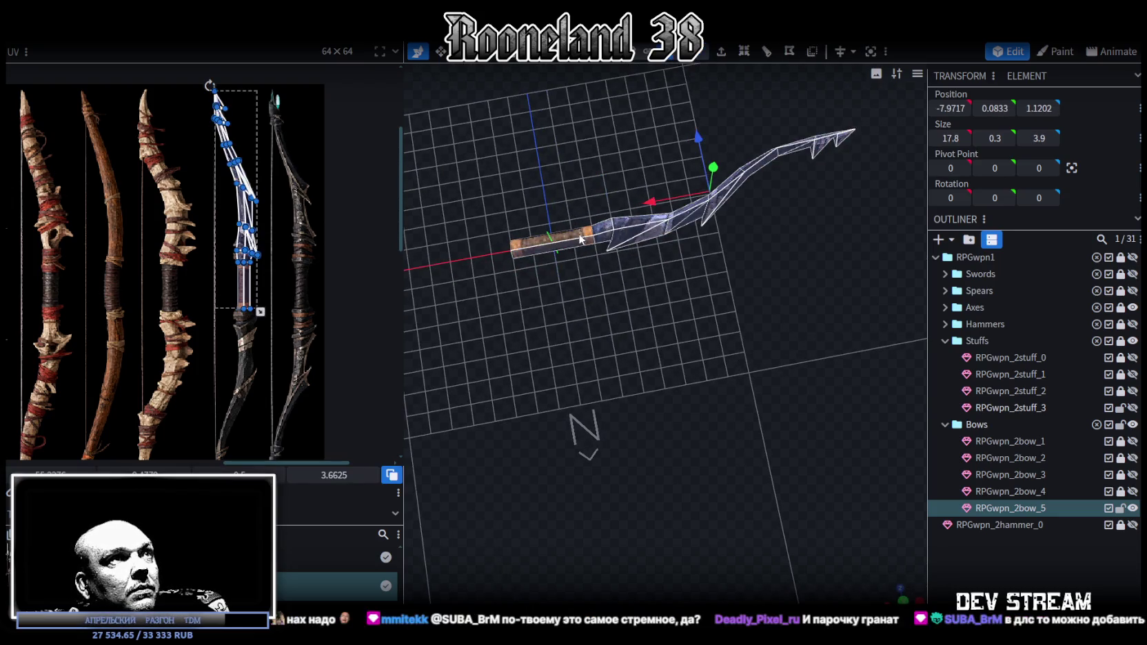
drag(656, 265, 695, 275)
right_click(687, 266)
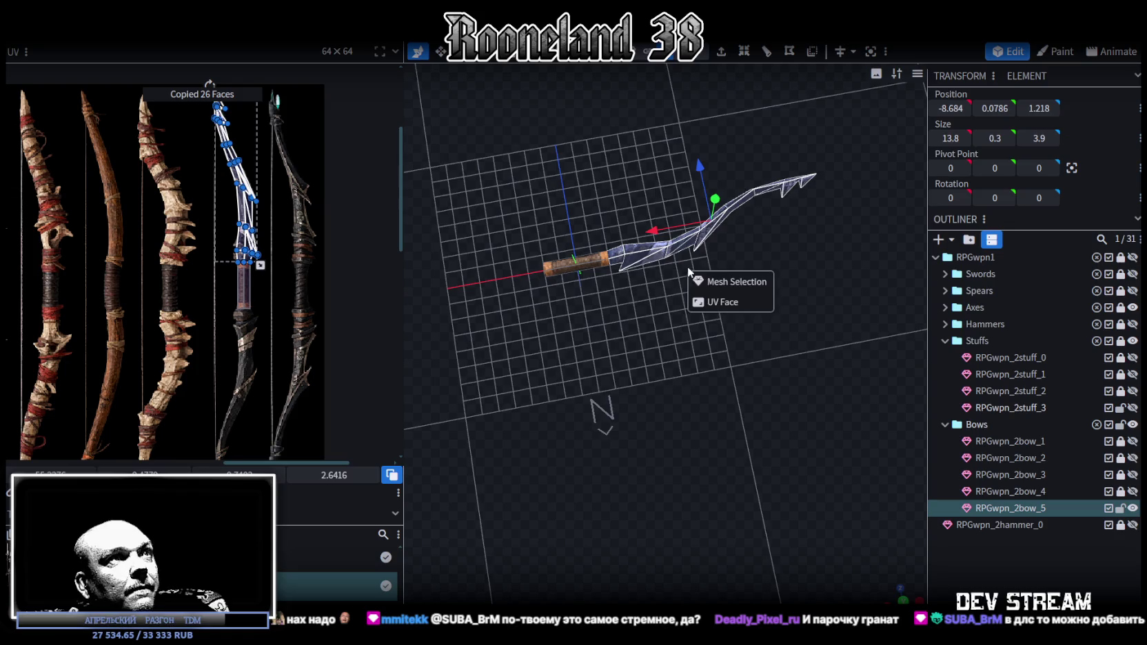
click(735, 282)
Flip the pasted limb along X, accept Auto Fix, and mirror its UV onto the lower limb.
right_click(142, 44)
mouse_move(184, 68)
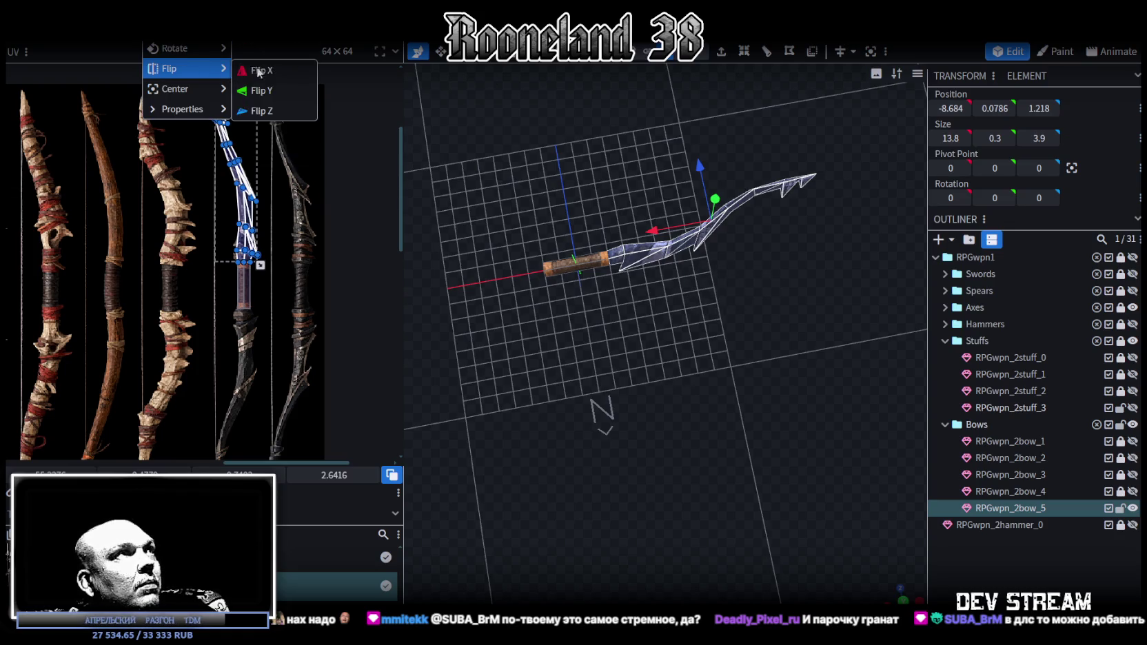
click(265, 72)
click(565, 165)
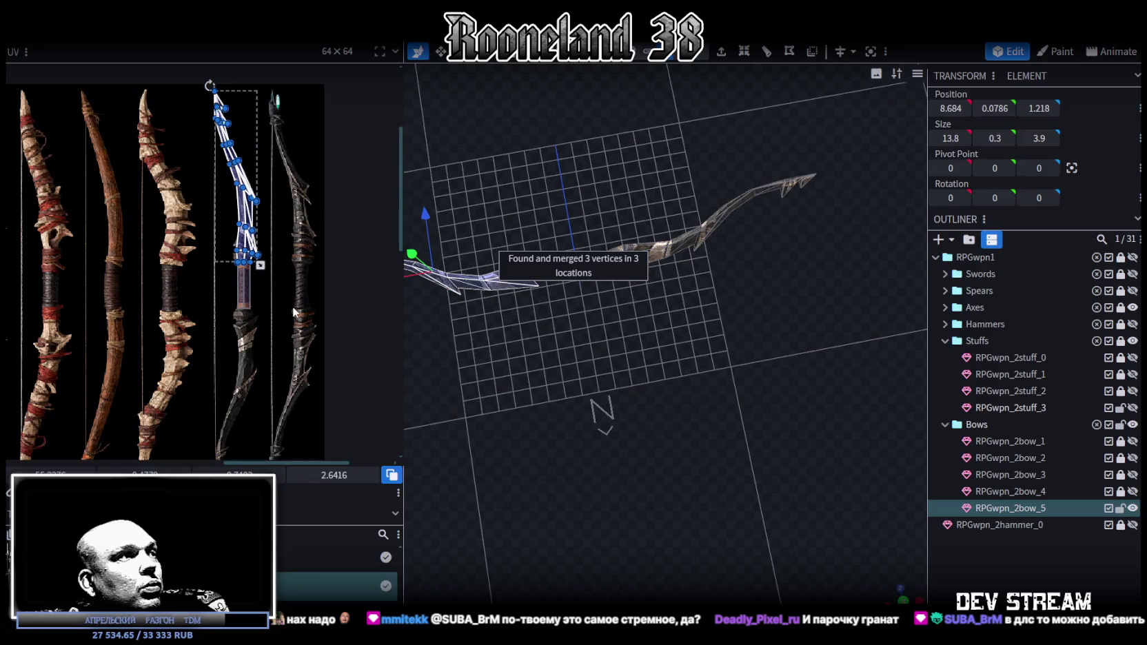
click(118, 490)
scroll(315, 324, down, 1)
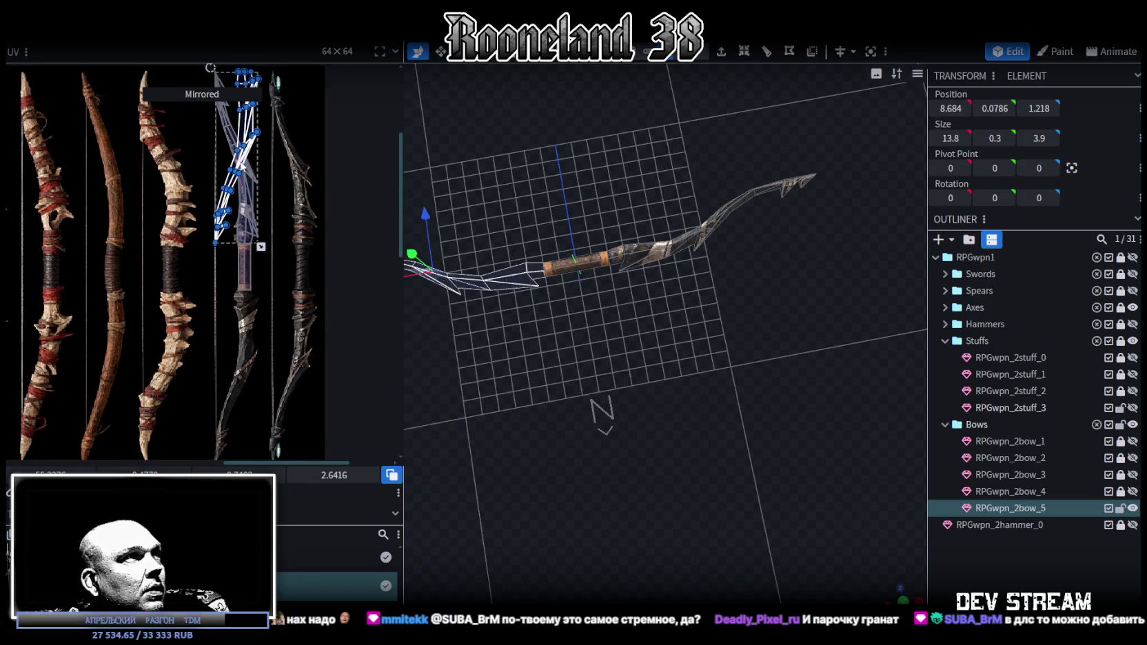
drag(241, 165, 244, 395)
scroll(262, 344, up, 2)
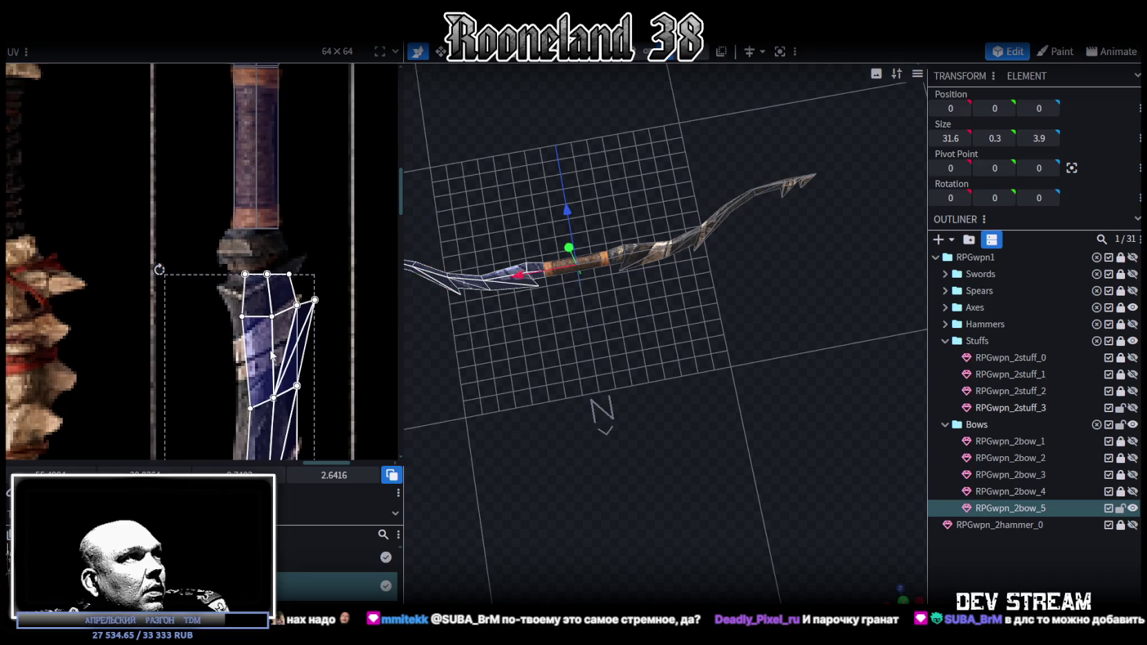
Nudge the grip's UV island up slightly and bring the limb tip's texture into view.
scroll(260, 323, up, 2)
drag(259, 323, 260, 314)
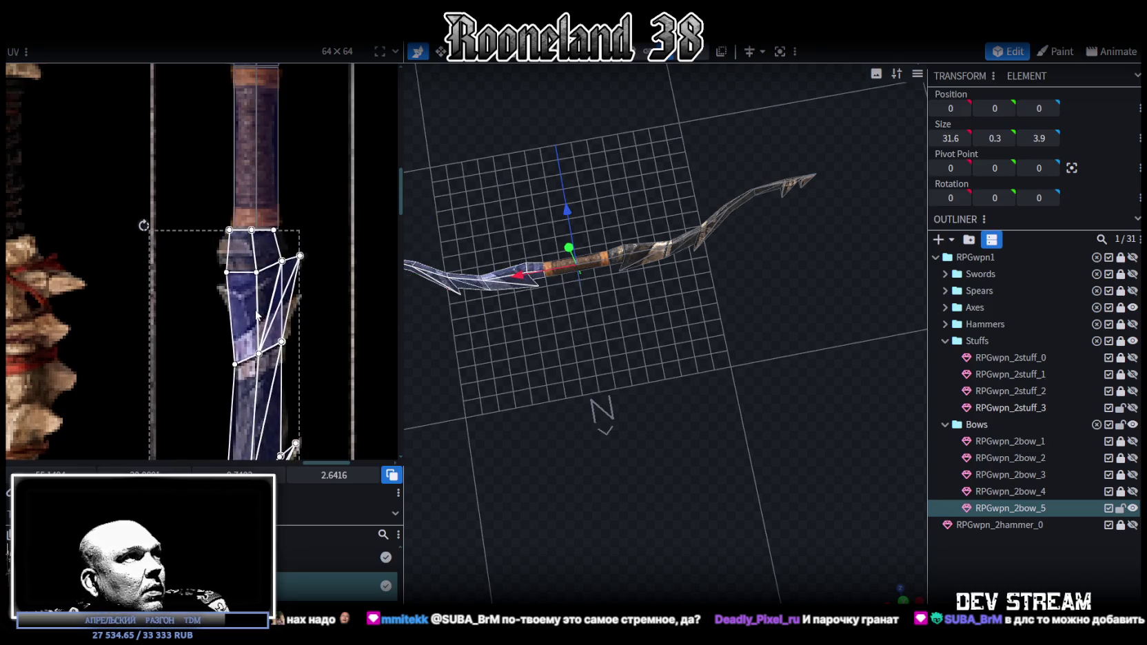
scroll(276, 304, up, 2)
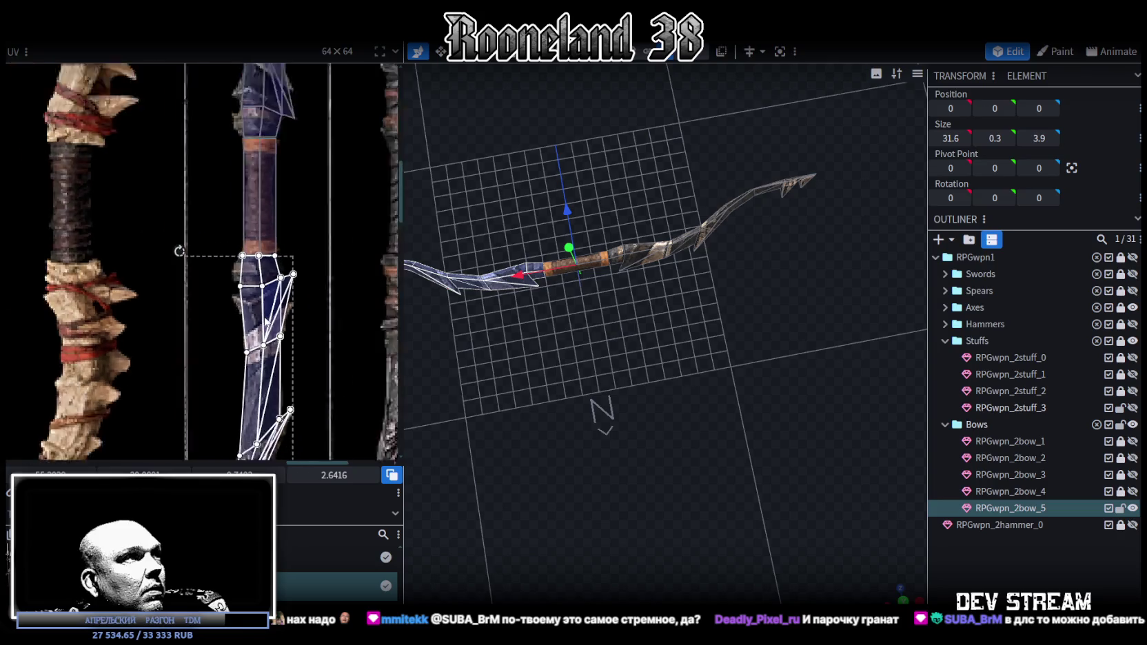
scroll(310, 293, up, 2)
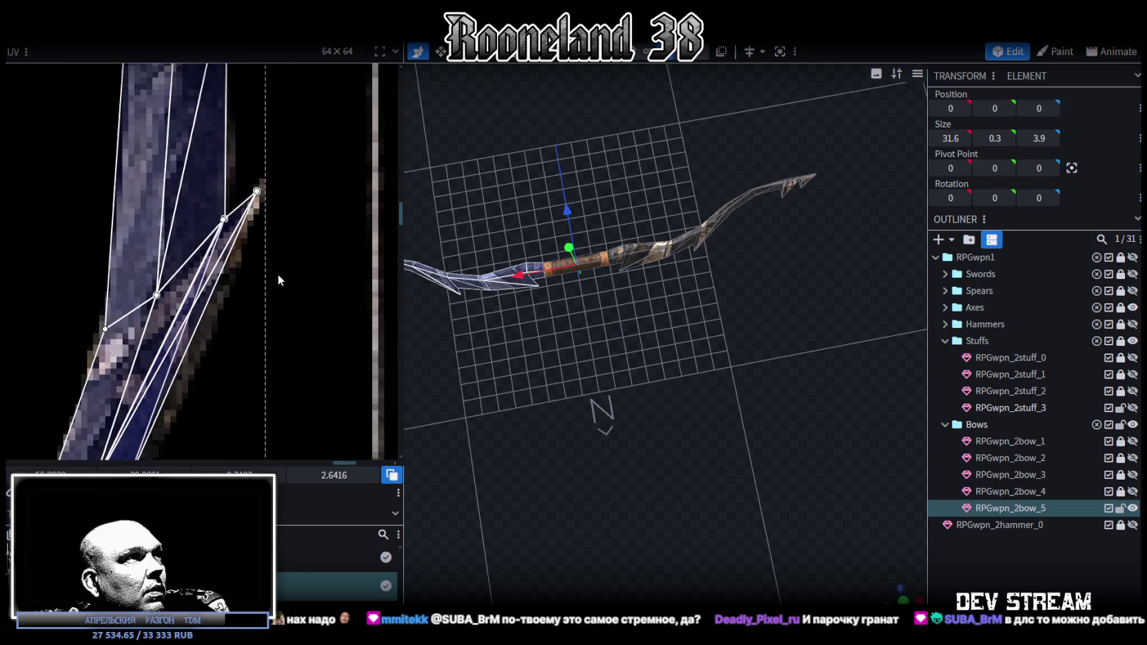
middle_drag(280, 307, 326, 296)
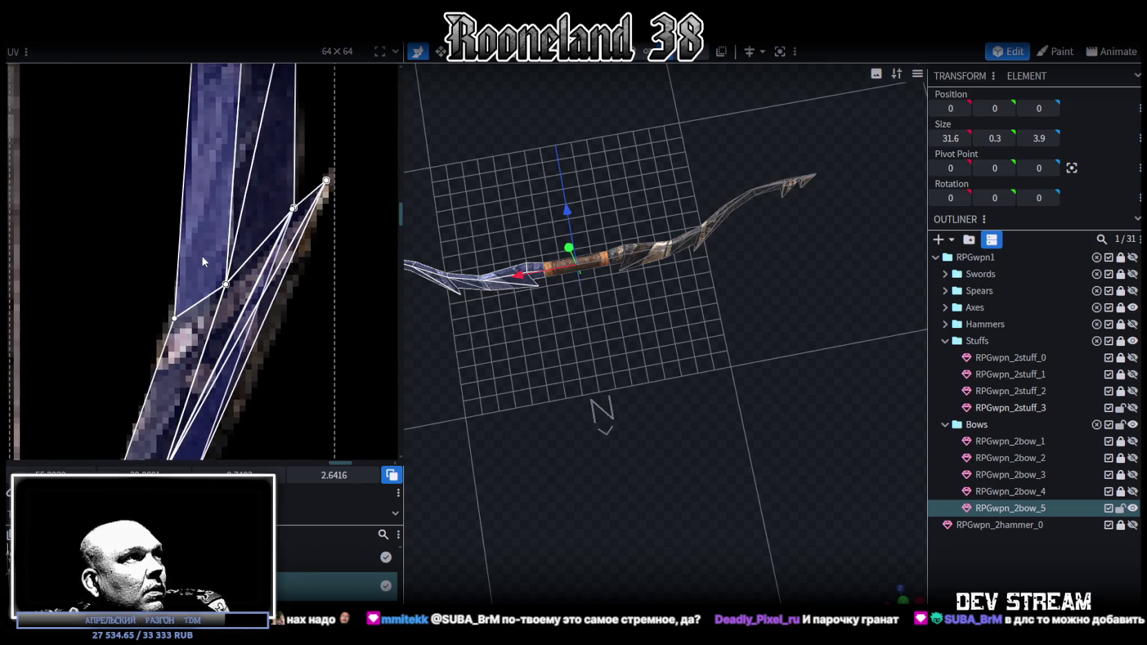
Orbit around the bow and pan the UV editor onto the grip's texture mapping.
scroll(205, 257, down, 2)
scroll(210, 255, up, 2)
scroll(211, 205, down, 2)
scroll(212, 317, up, 2)
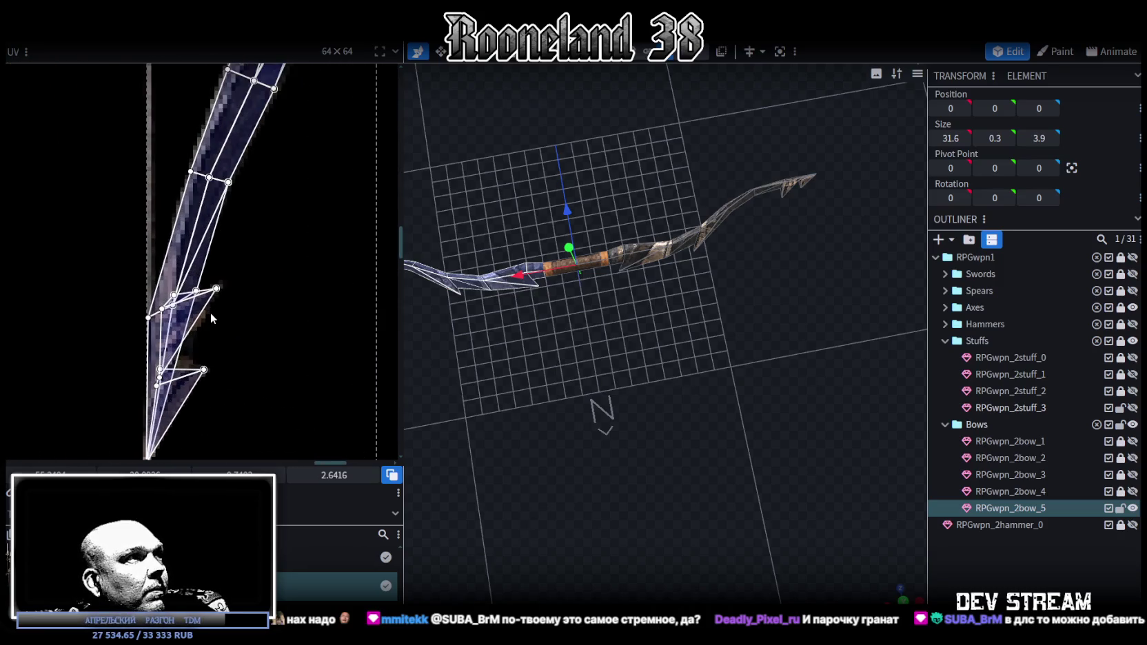
scroll(212, 316, down, 2)
scroll(277, 271, up, 1)
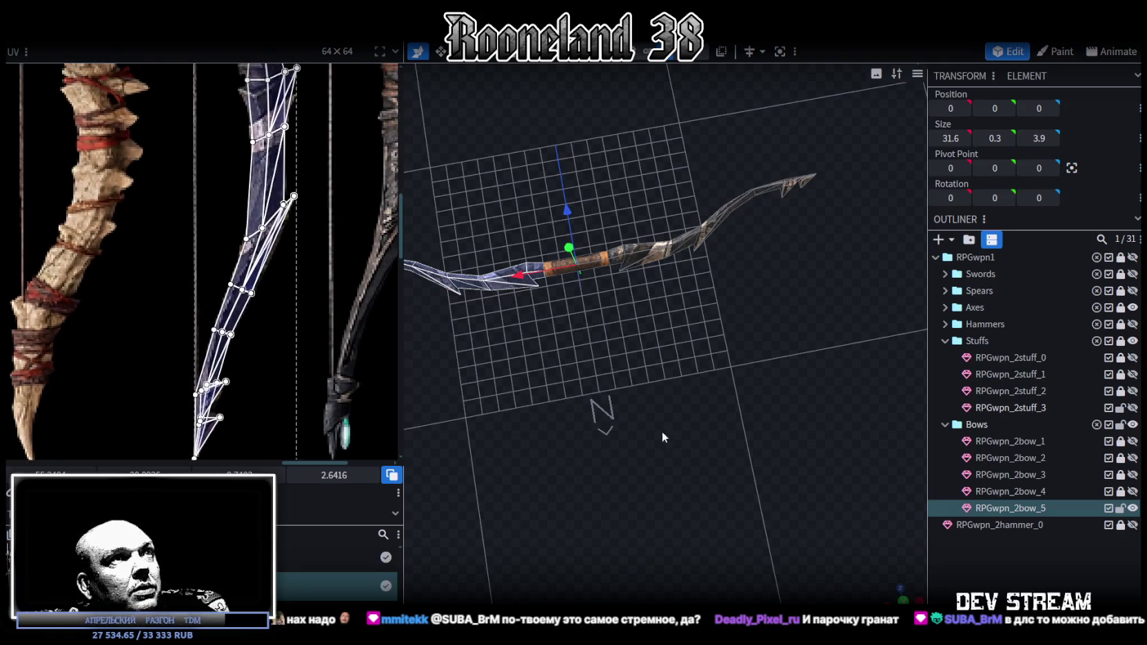
mouse_move(792, 538)
mouse_down()
mouse_move(816, 556)
mouse_move(689, 482)
mouse_up()
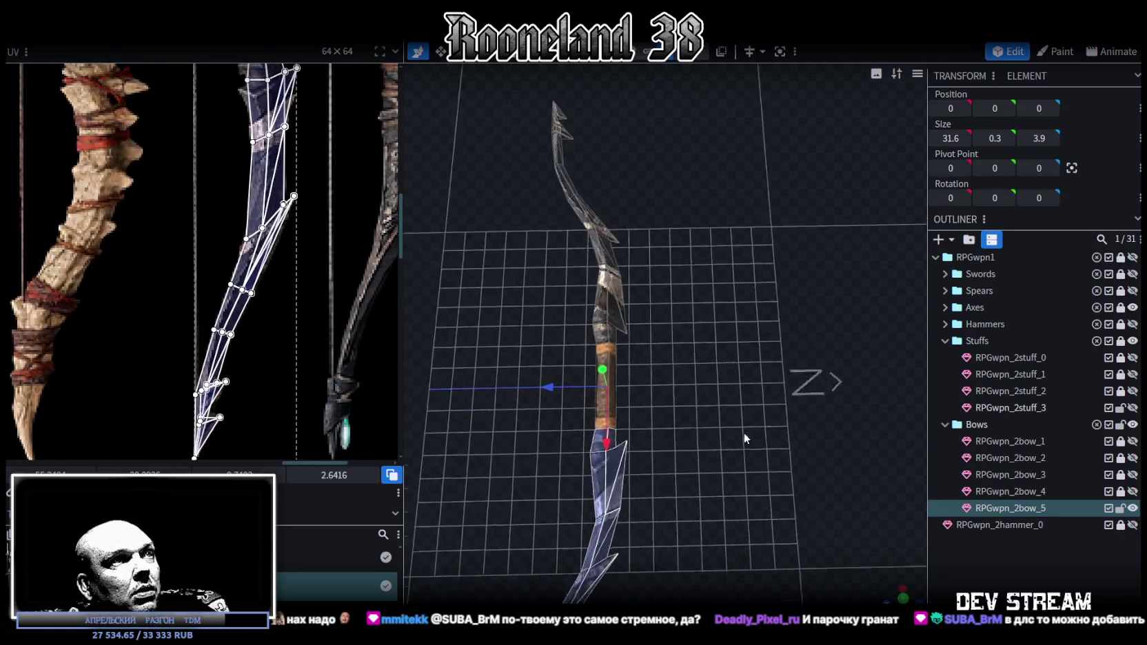
scroll(210, 242, down, 2)
scroll(210, 241, up, 5)
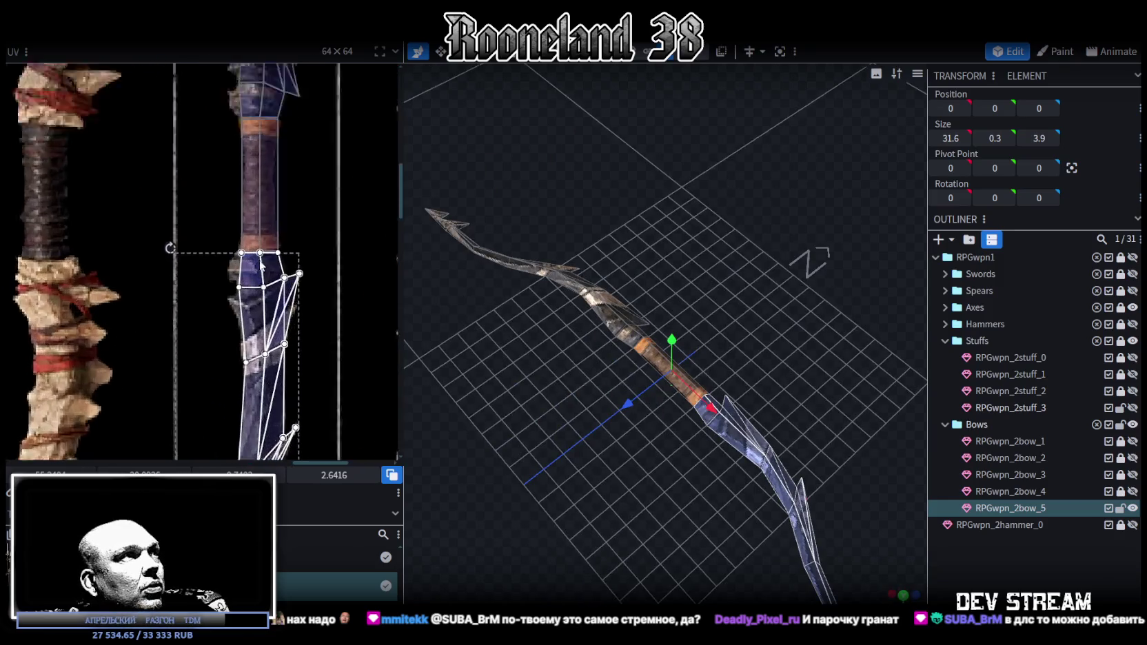
middle_drag(252, 408, 280, 305)
mouse_move(620, 491)
mouse_down()
mouse_move(652, 508)
mouse_move(488, 409)
mouse_up()
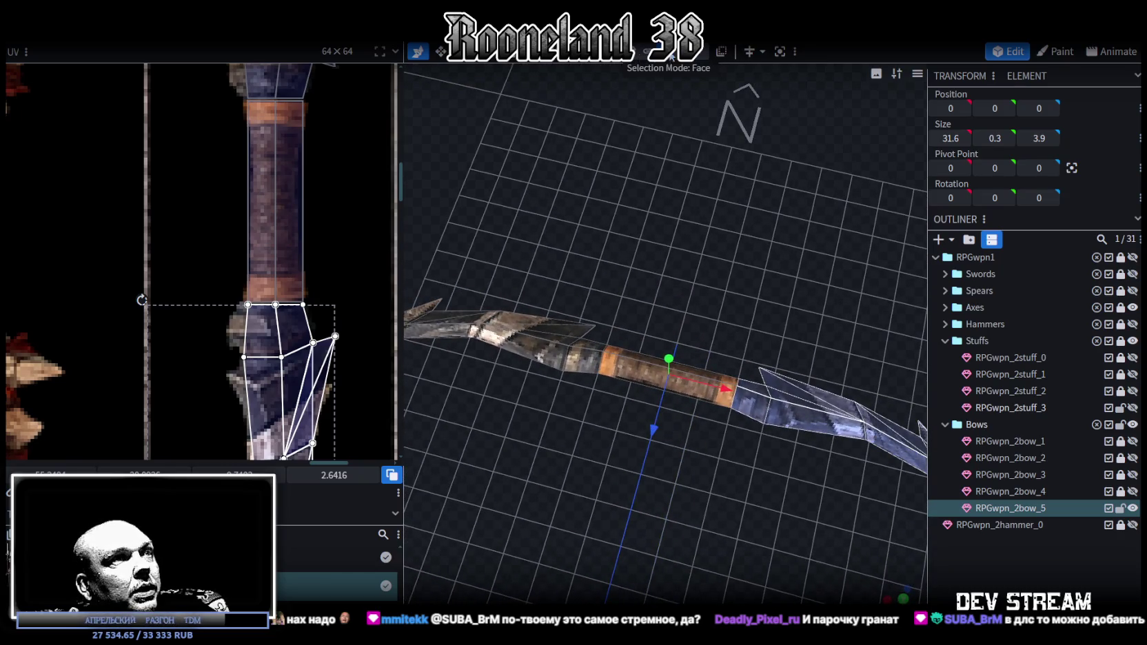
Extrude both grip-end faces along Z+ into two small guard blocks.
click(585, 374)
shift+click(745, 402)
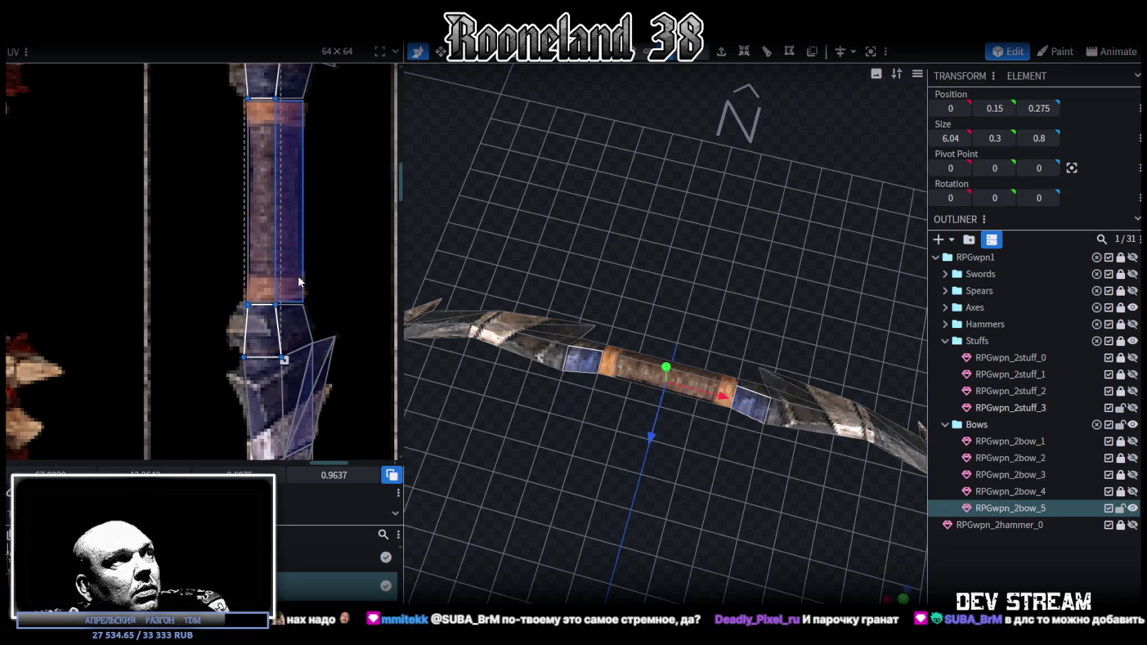
middle_drag(298, 276, 292, 345)
mouse_move(682, 514)
mouse_down()
mouse_move(600, 448)
mouse_move(737, 107)
mouse_up()
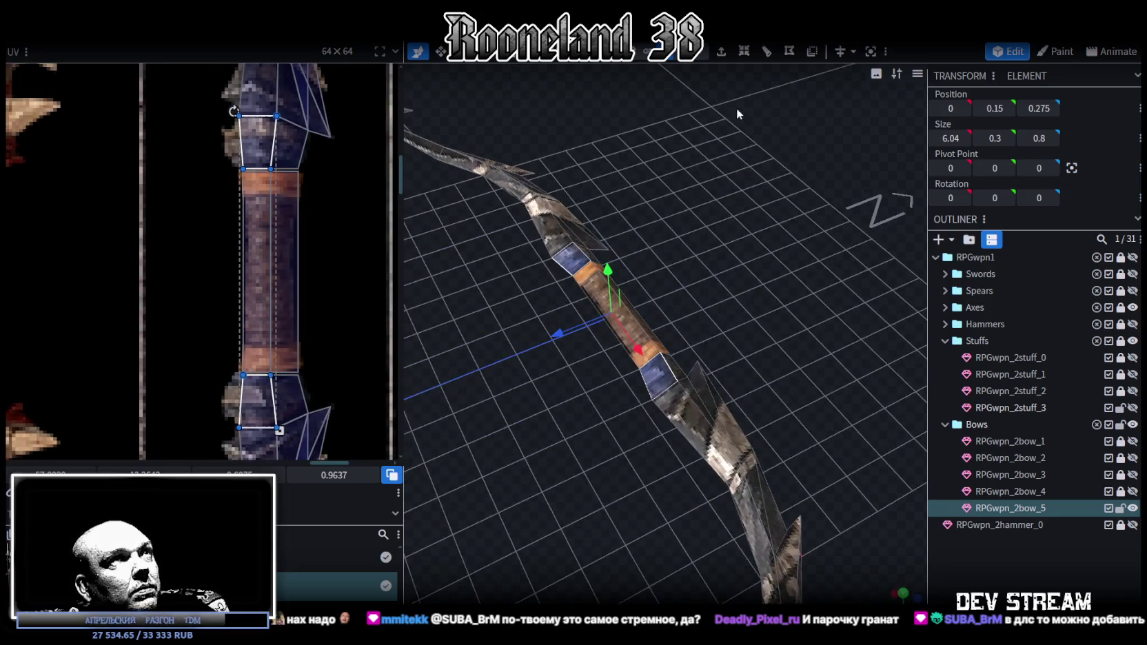
click(721, 52)
click(707, 596)
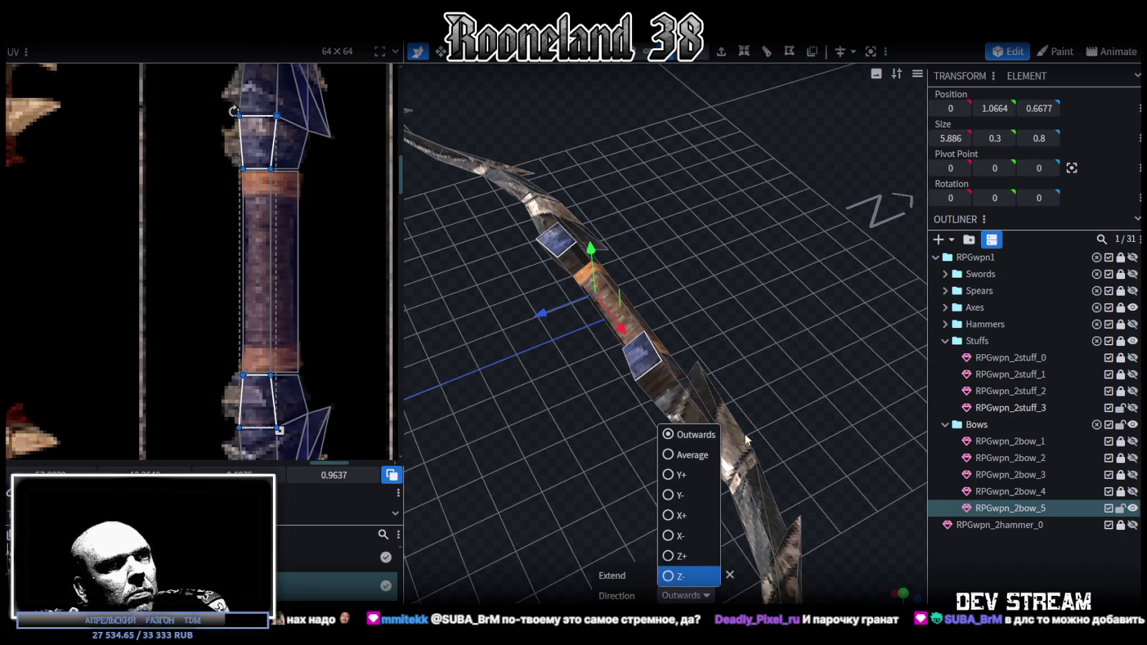
click(681, 555)
drag(616, 516, 563, 505)
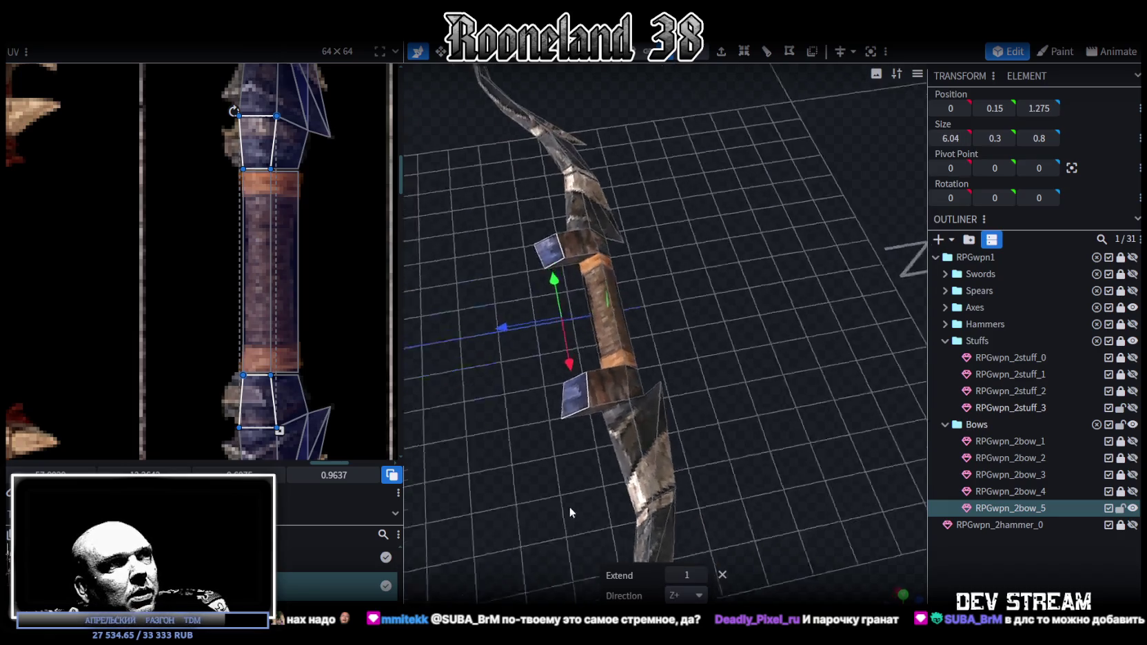
mouse_move(648, 565)
mouse_down()
mouse_move(567, 520)
mouse_move(616, 432)
mouse_up()
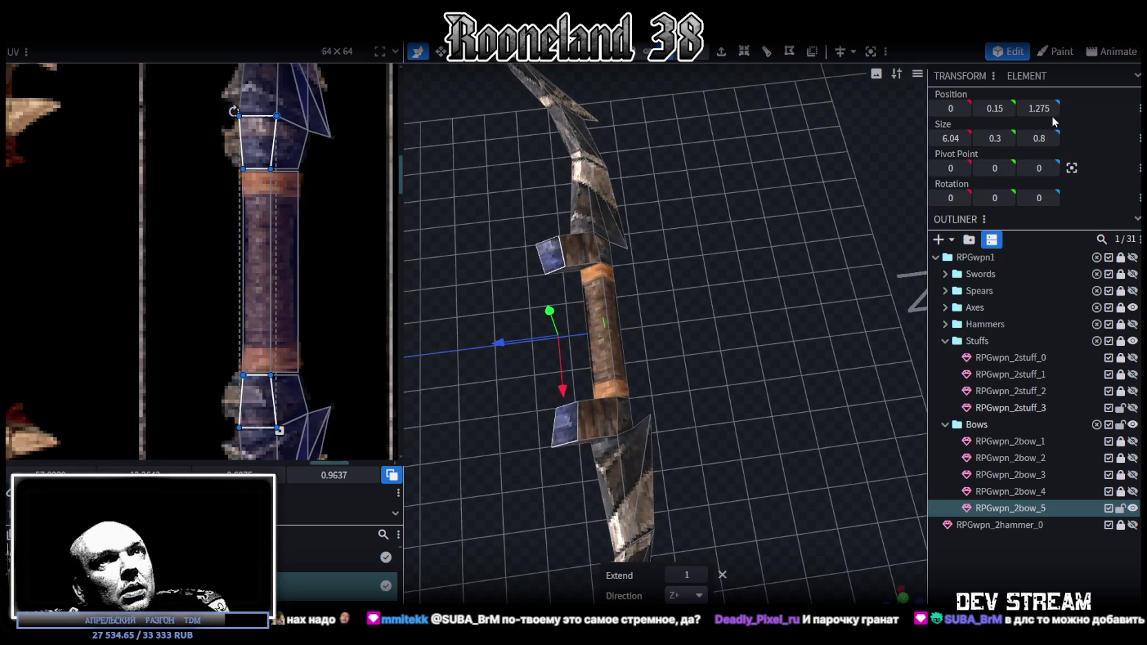
mouse_move(490, 482)
mouse_down()
mouse_move(555, 401)
mouse_move(695, 460)
mouse_move(717, 430)
mouse_move(528, 331)
mouse_move(600, 442)
mouse_up()
Narrow the guard blocks' X size to 0.42 with the Resize tool.
click(508, 328)
key(s)
click(718, 363)
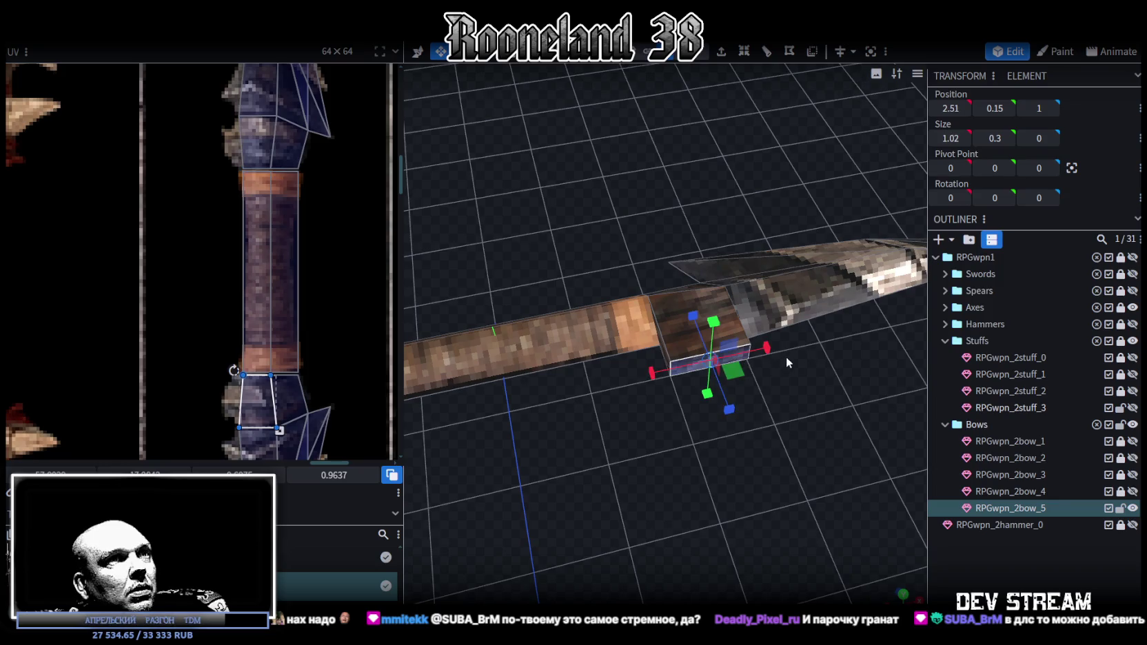
drag(756, 349, 751, 351)
mouse_move(690, 372)
mouse_down()
mouse_move(810, 498)
mouse_move(889, 462)
mouse_up()
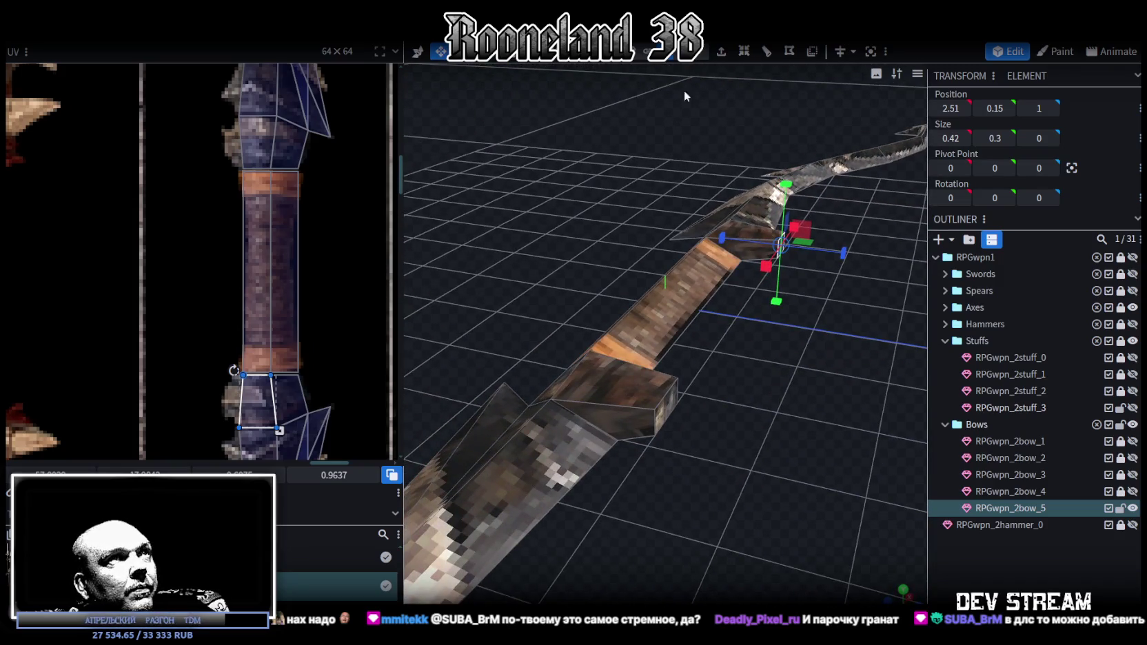
click(665, 387)
mouse_move(674, 393)
mouse_down()
mouse_move(769, 408)
mouse_move(813, 273)
mouse_up()
click(813, 273)
click(806, 273)
click(452, 397)
mouse_move(452, 398)
mouse_down()
mouse_move(704, 491)
mouse_move(829, 317)
mouse_move(800, 288)
mouse_move(716, 458)
mouse_up()
key(v)
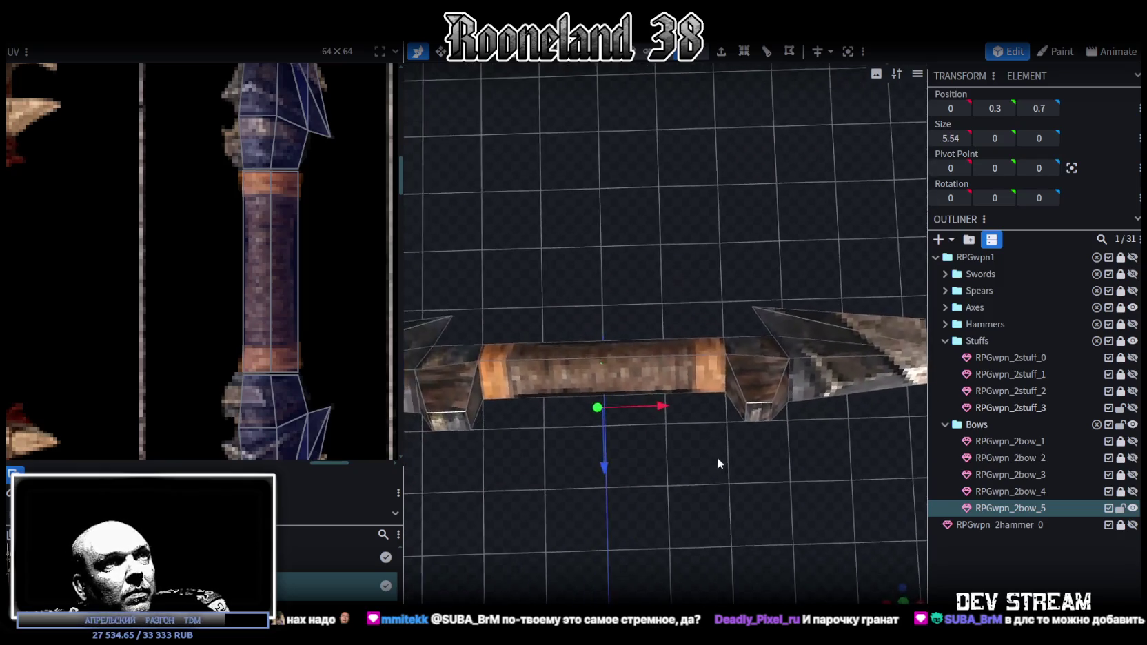
Select both guard blocks in top view and drag their UVs onto the red bone bow texture.
click(758, 410)
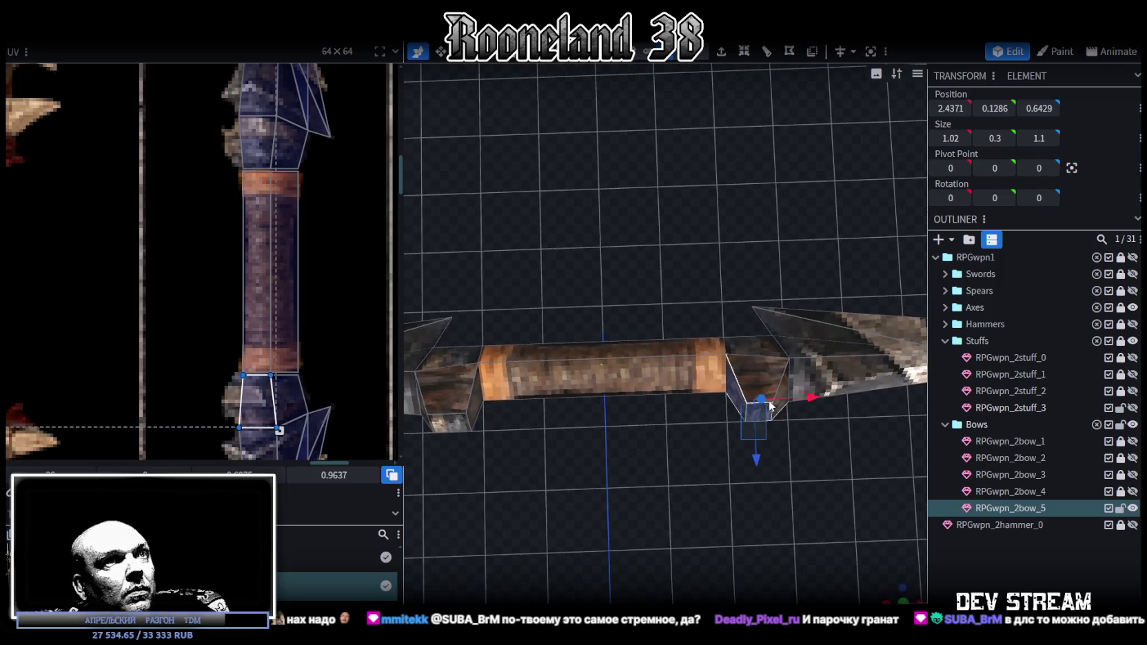
drag(636, 475, 684, 444)
mouse_move(600, 420)
mouse_down()
mouse_move(652, 445)
mouse_move(647, 479)
mouse_move(613, 480)
mouse_move(528, 441)
mouse_move(762, 390)
mouse_up()
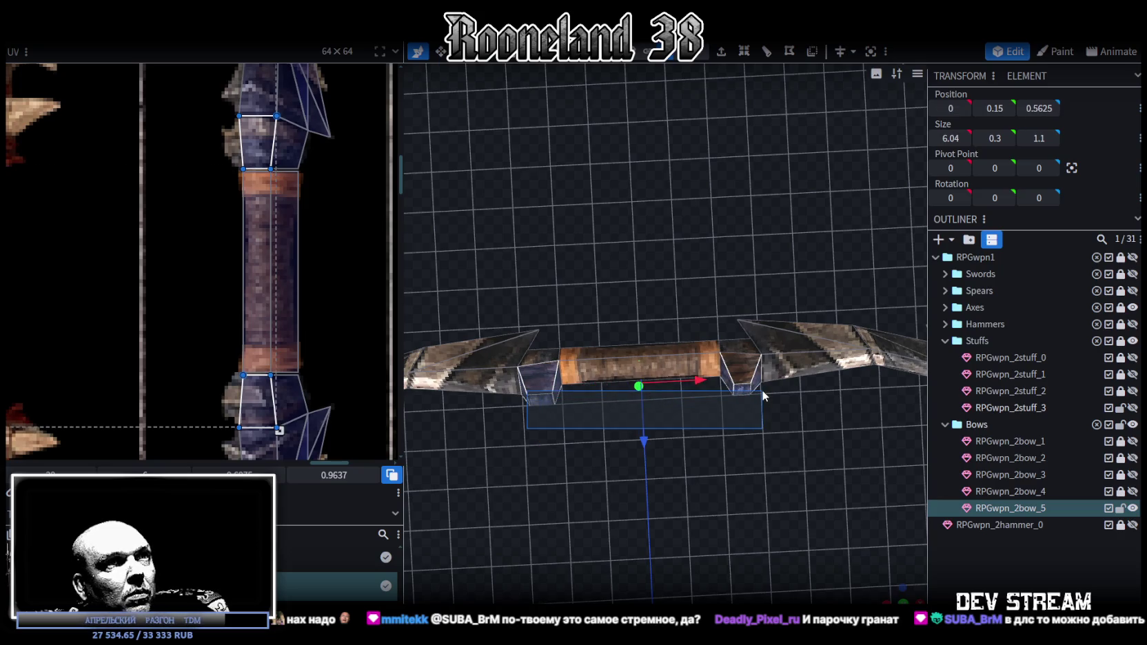
drag(695, 490, 677, 491)
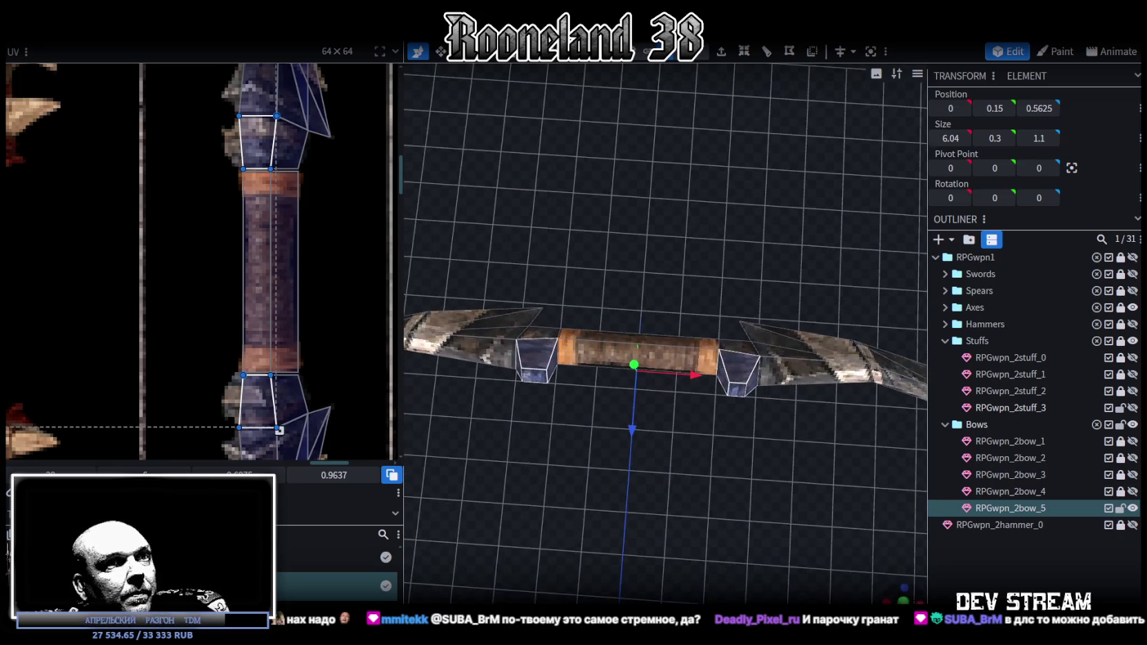
key(KP_7)
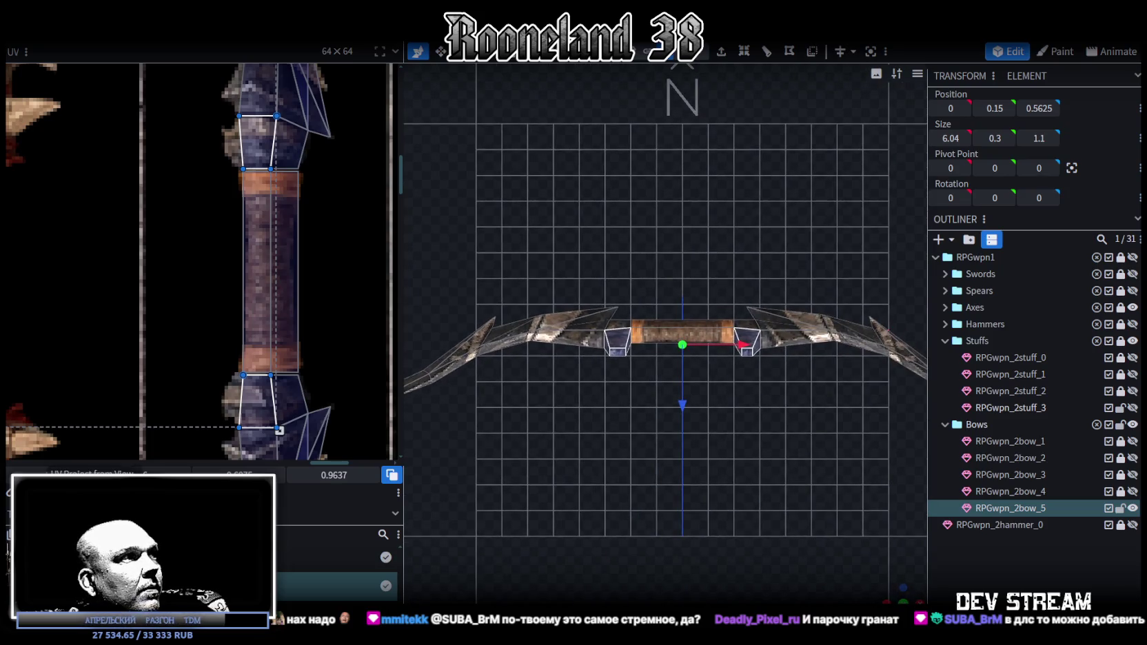
key(alt+Tab)
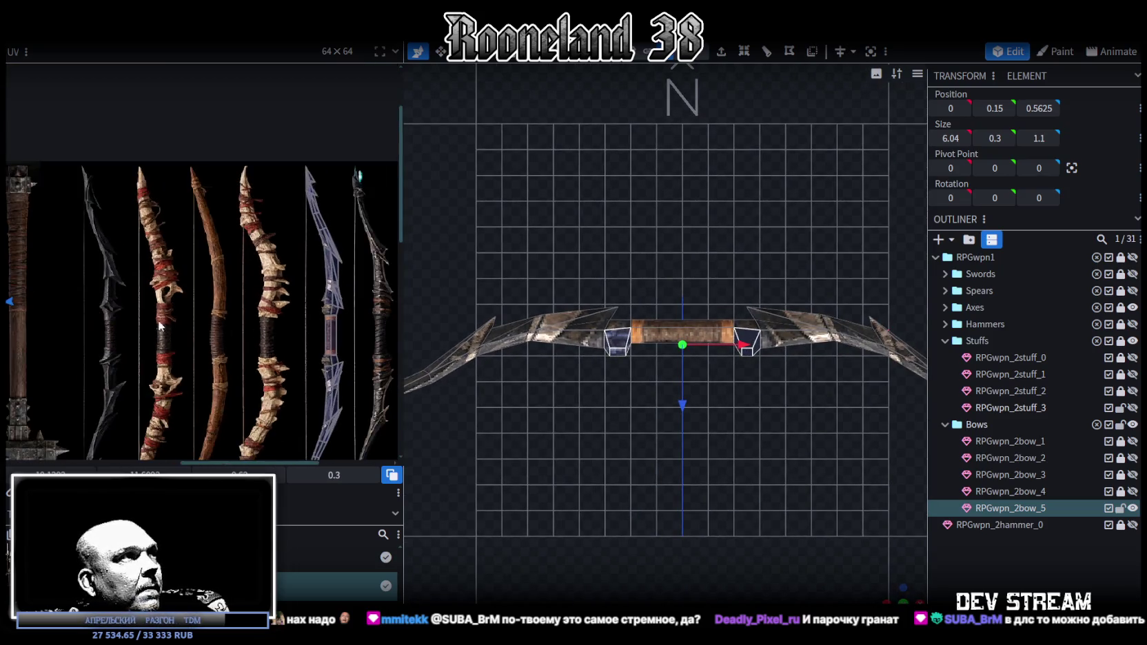
middle_drag(159, 326, 334, 311)
drag(139, 279, 373, 326)
middle_drag(277, 351, 104, 278)
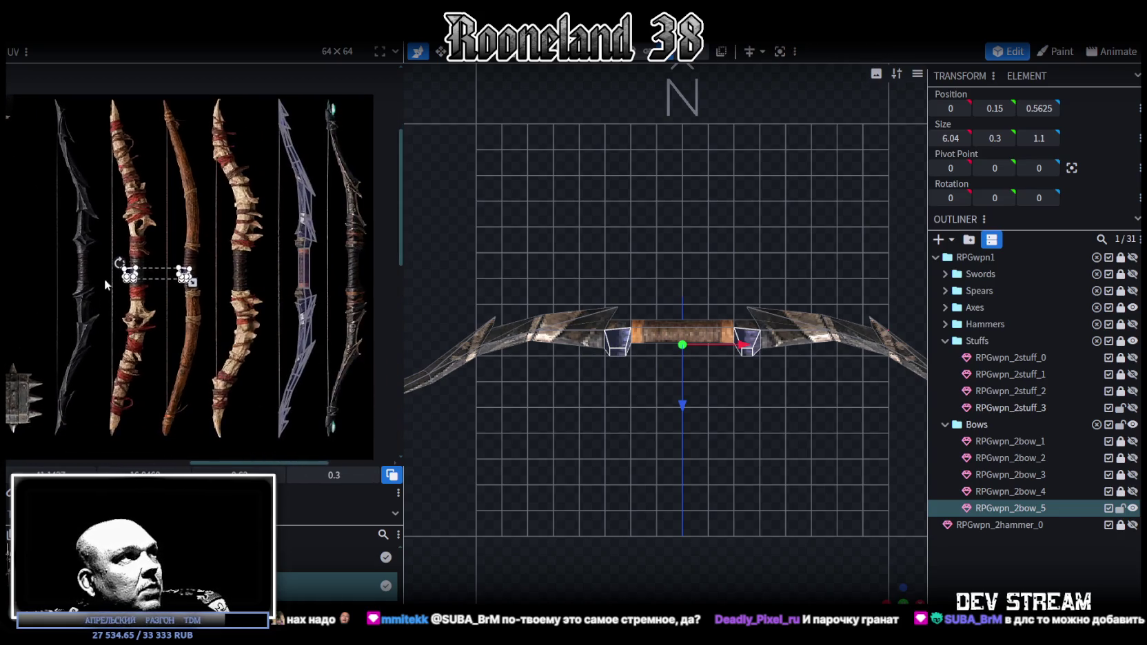
scroll(281, 307, up, 2)
right_click(130, 248)
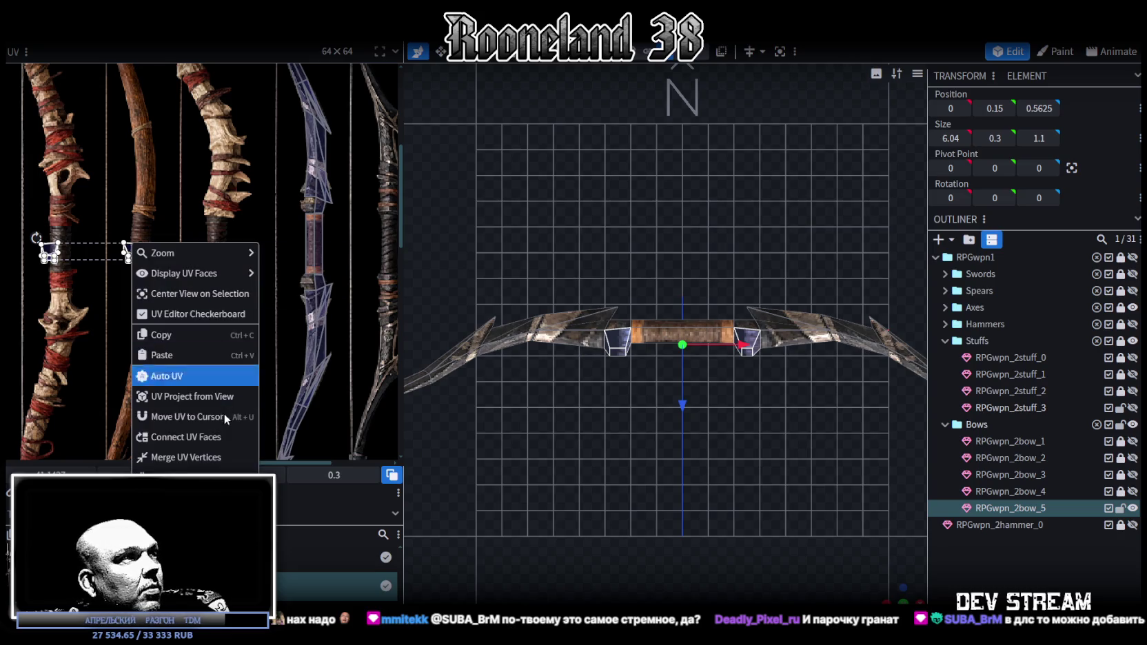
Rotate the guard faces' UV to vertical and place it on the strip beside the blue bow.
click(165, 375)
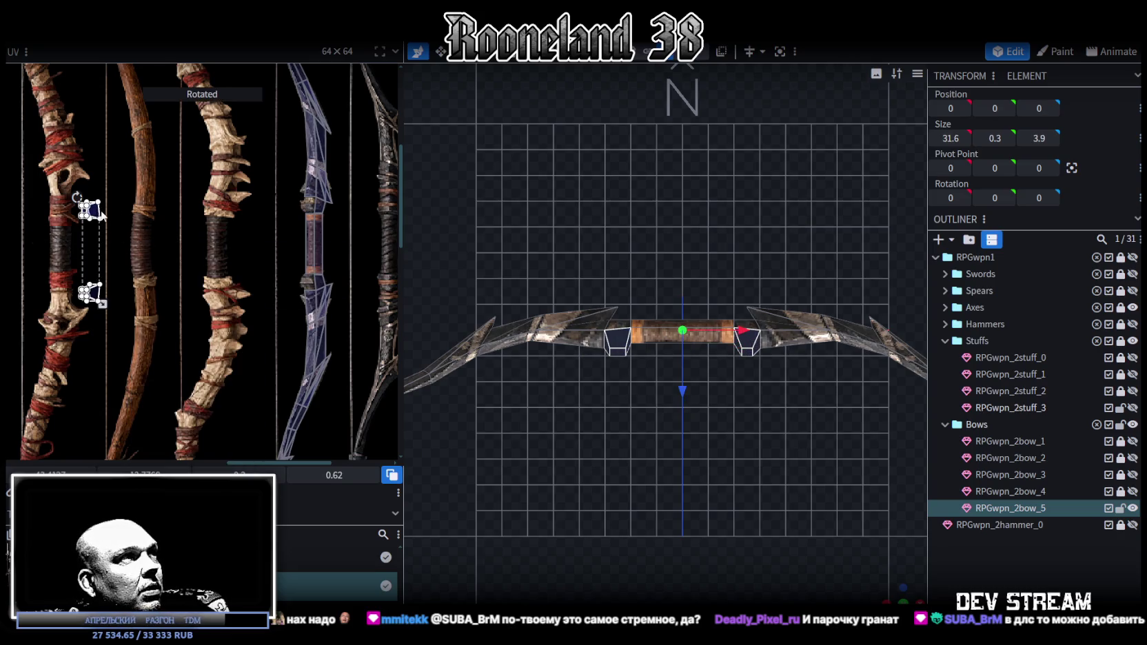
drag(101, 214, 290, 217)
scroll(290, 235, up, 3)
middle_drag(290, 235, 248, 266)
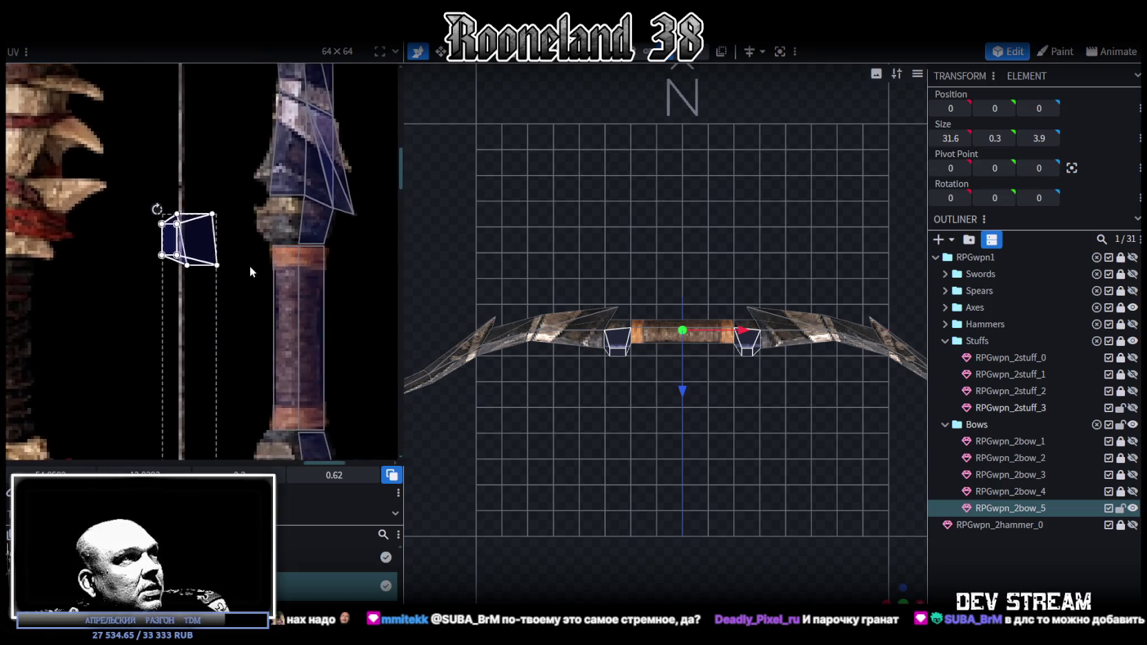
Map the left guard block onto the blue texture, shrinking and nudging its UV area.
click(207, 228)
scroll(233, 207, up, 2)
drag(175, 271, 337, 242)
scroll(371, 289, up, 2)
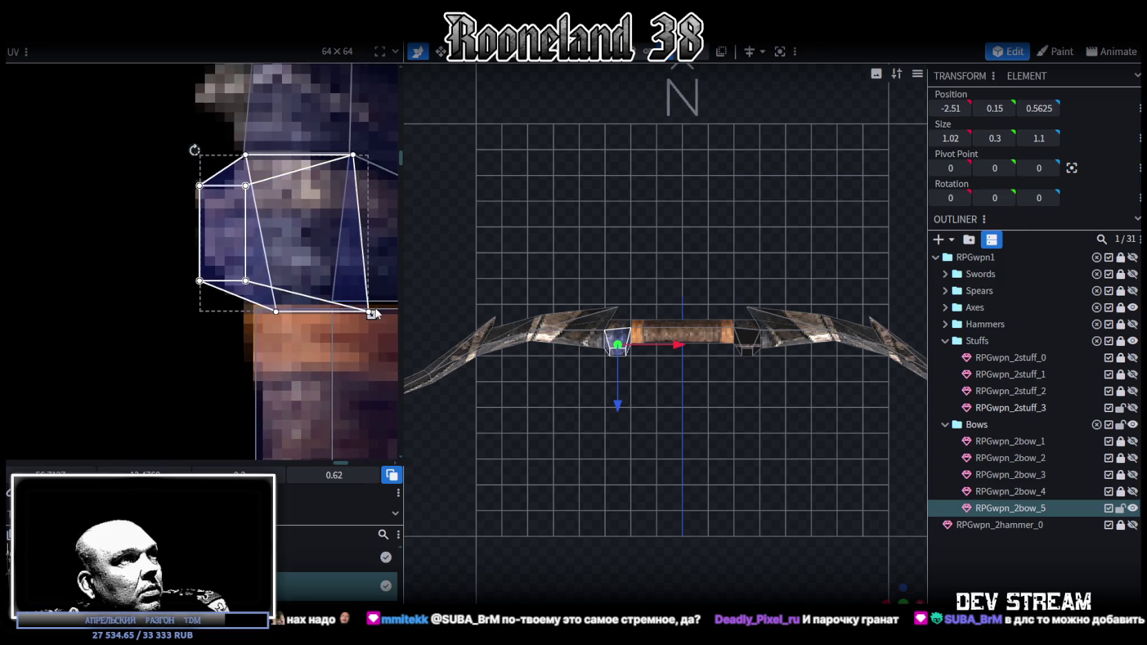
scroll(377, 320, up, 2)
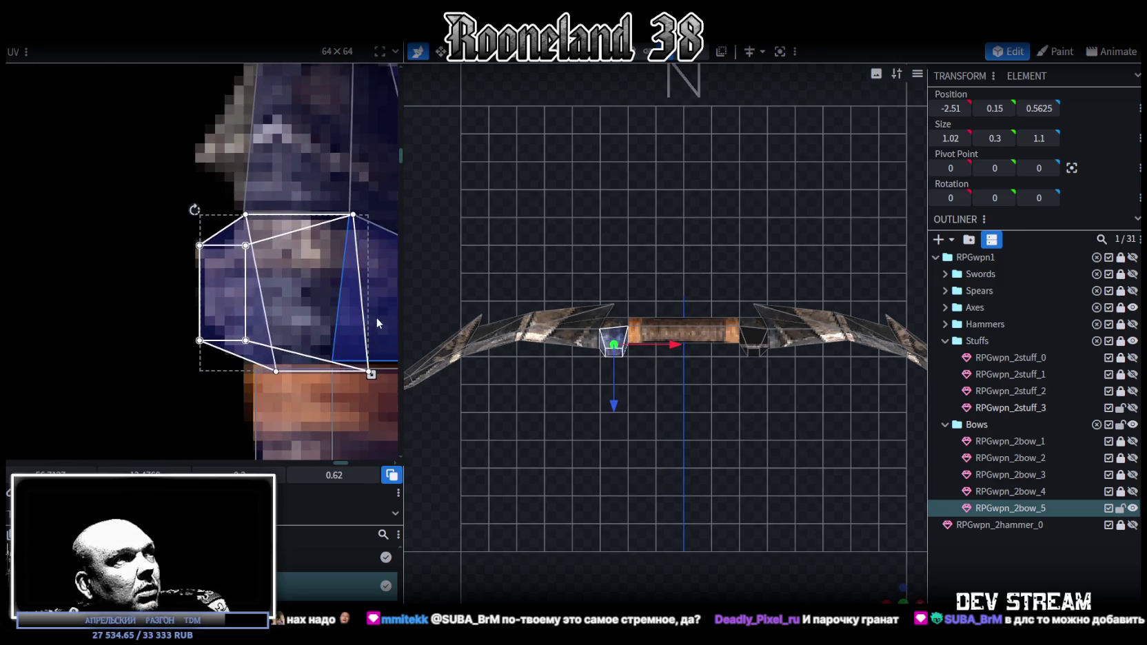
scroll(548, 358, up, 1)
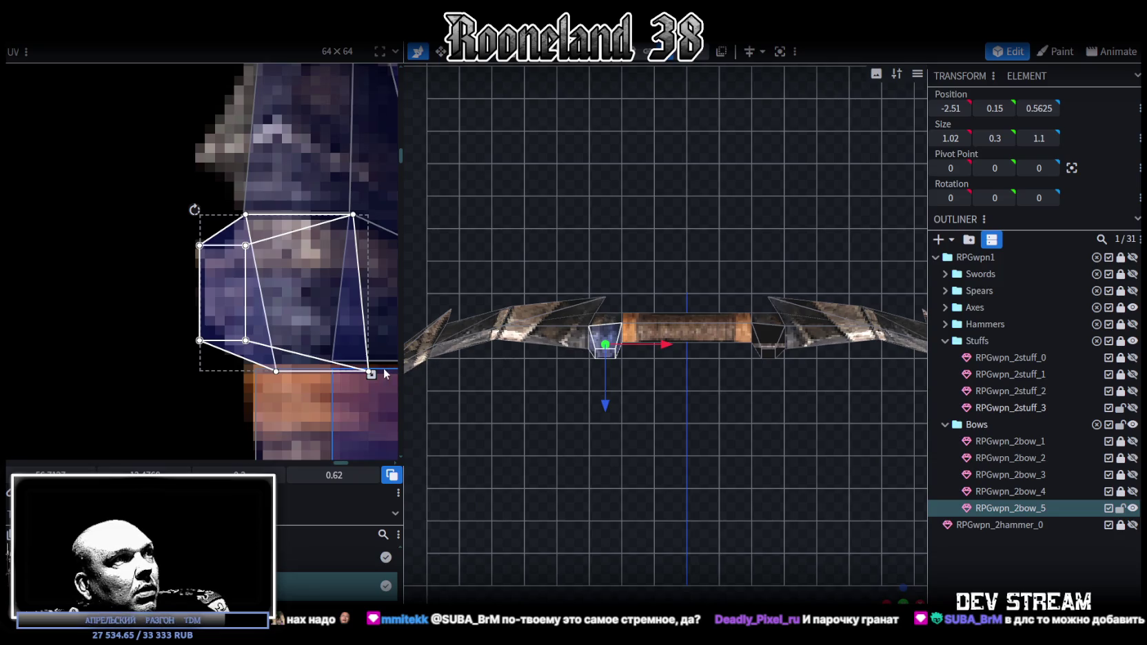
drag(371, 374, 351, 356)
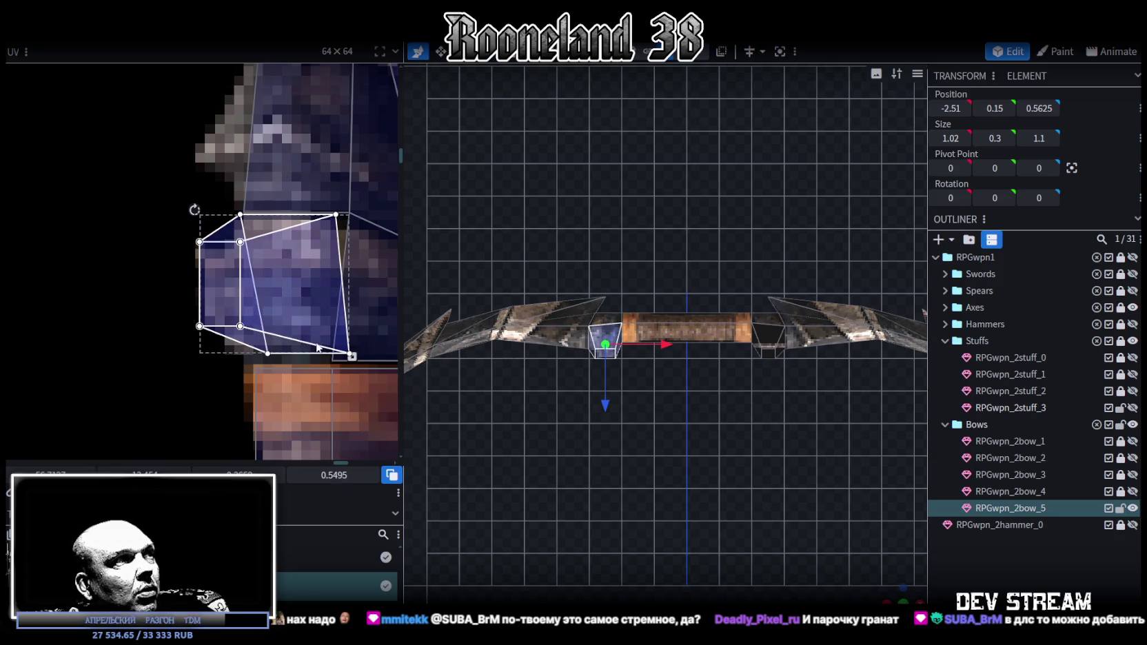
drag(291, 317, 279, 331)
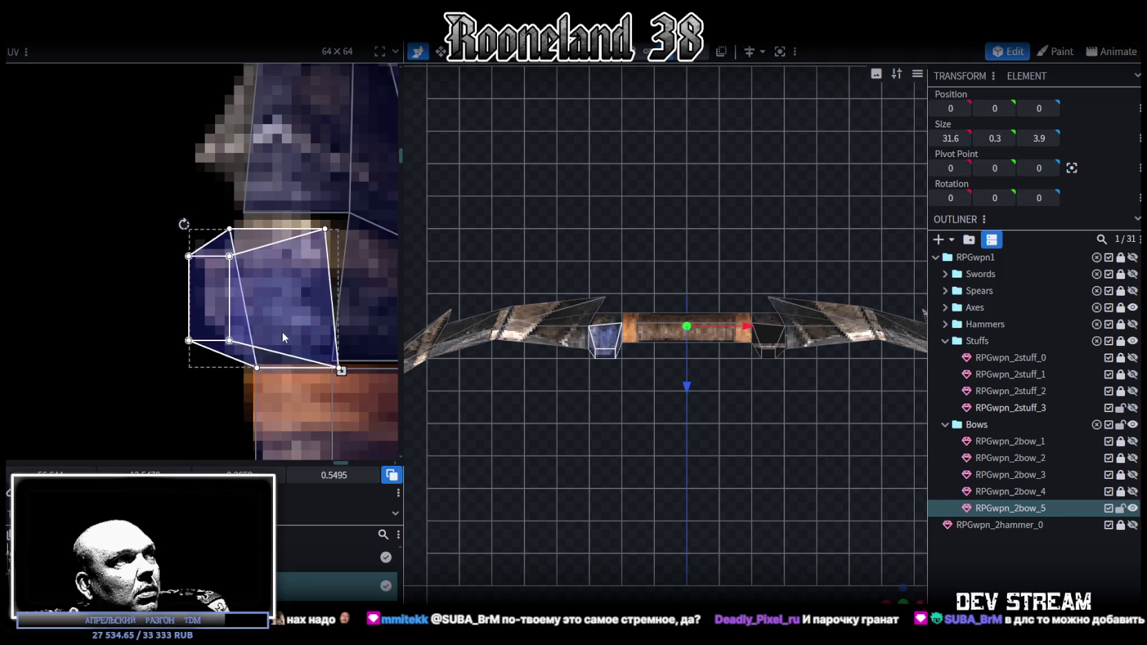
scroll(283, 244, up, 1)
scroll(283, 244, up, 1)
Narrow the left guard face's UV by moving its left-side vertices inward.
mouse_move(181, 204)
mouse_down()
mouse_move(340, 228)
mouse_move(376, 192)
mouse_up()
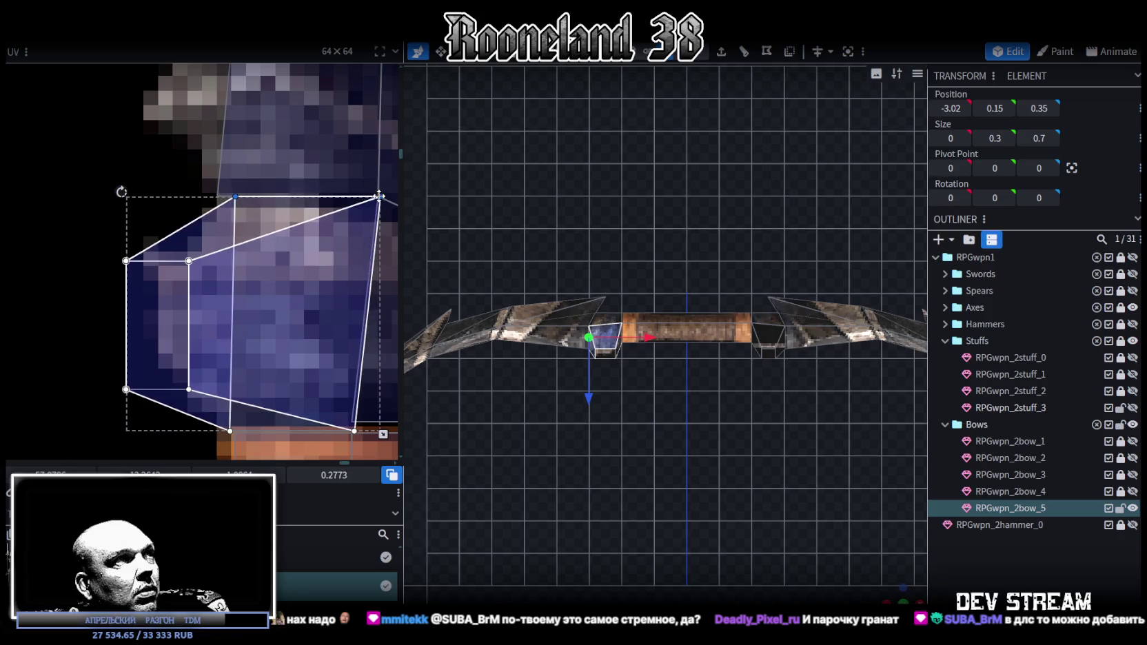
drag(77, 246, 203, 410)
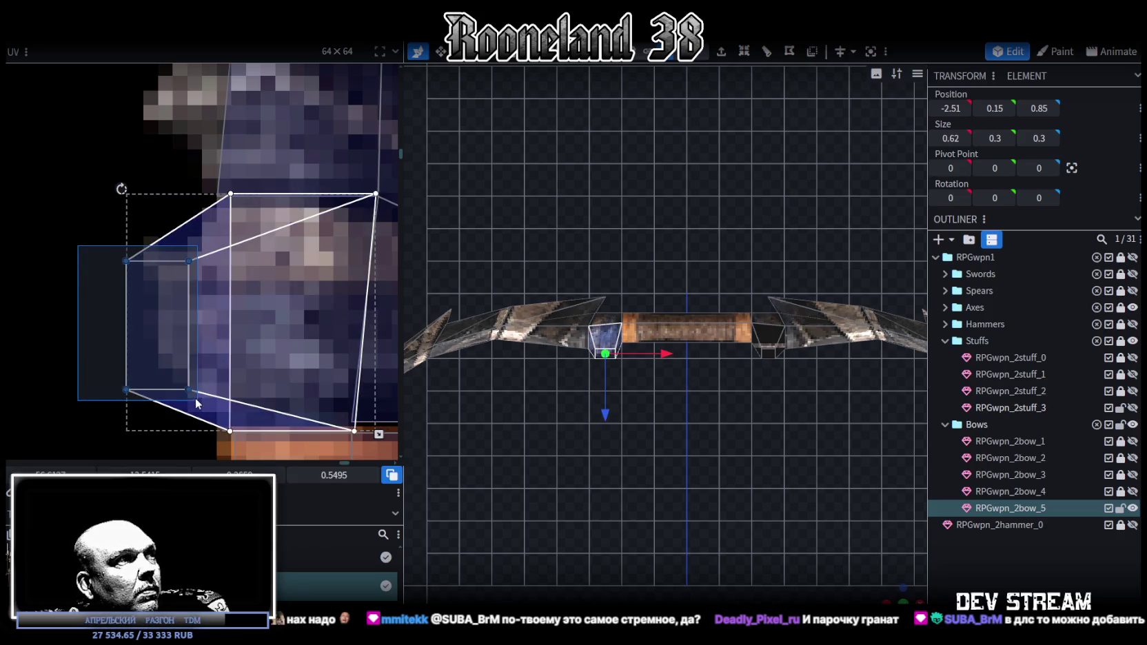
drag(135, 391, 182, 383)
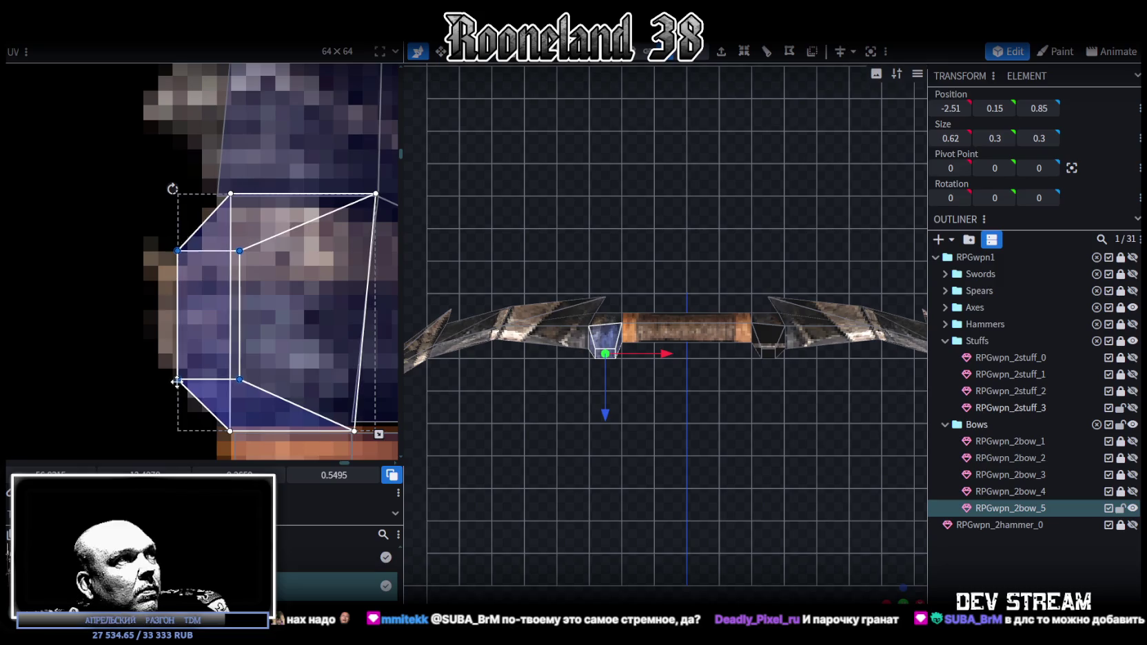
scroll(182, 383, down, 2)
scroll(181, 383, down, 2)
scroll(181, 383, down, 2)
scroll(764, 573, up, 1)
Move a guard spike face's UV onto the dark limb texture.
drag(764, 573, 620, 386)
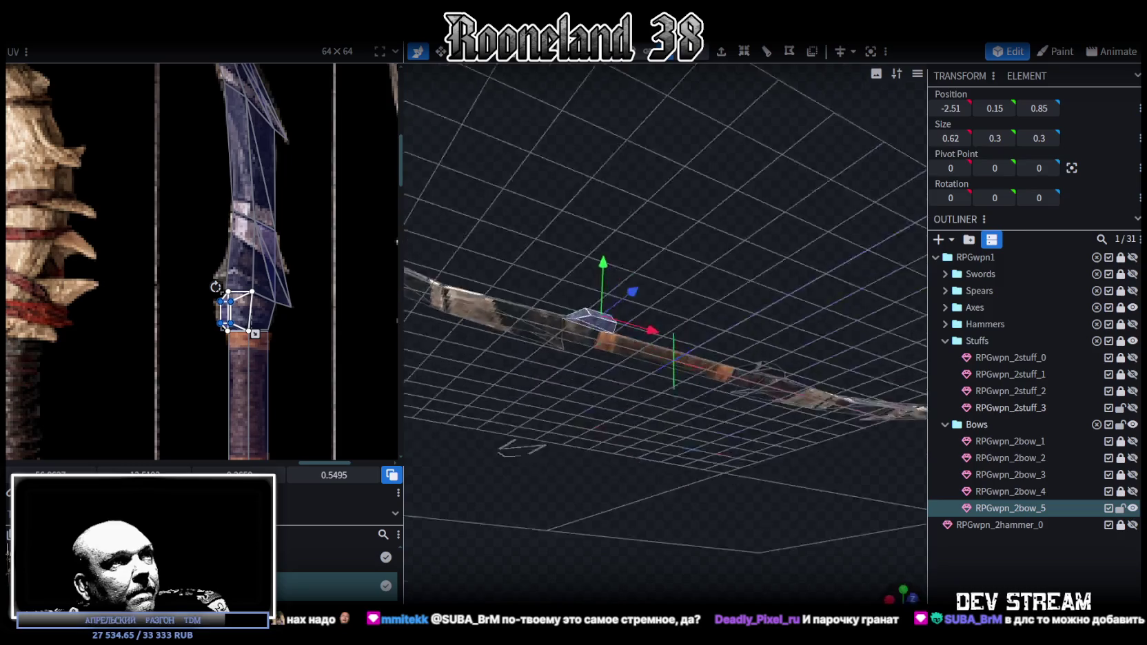
mouse_move(595, 316)
mouse_down()
mouse_move(739, 439)
mouse_move(801, 372)
mouse_up()
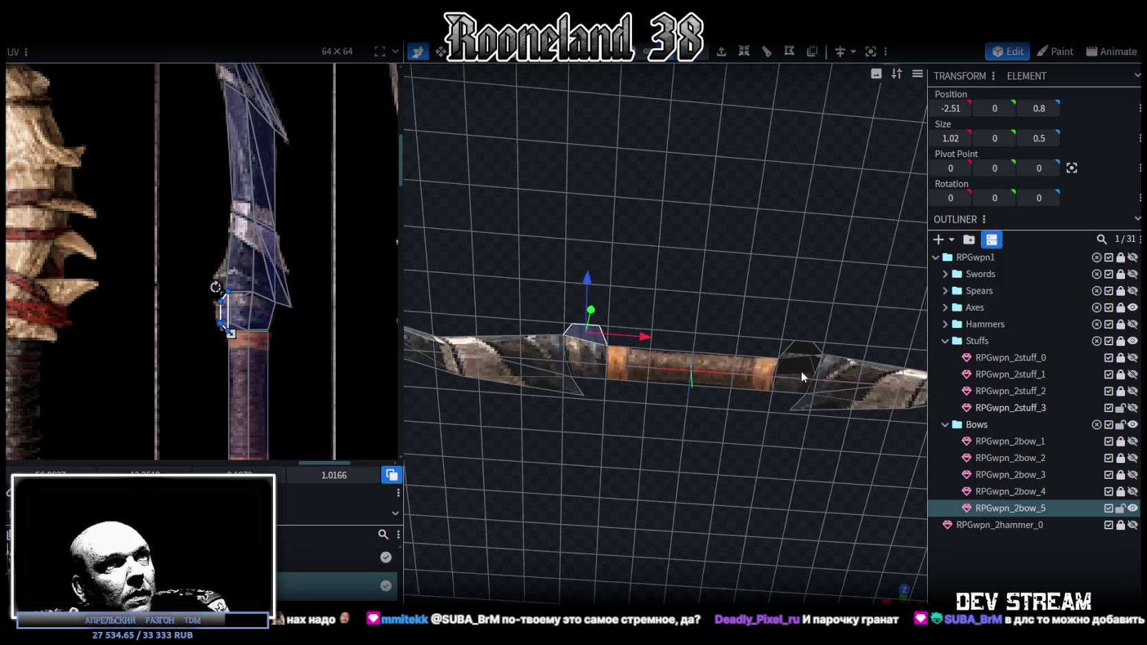
shift+click(803, 349)
mouse_move(723, 488)
mouse_down()
mouse_move(677, 508)
mouse_move(700, 565)
mouse_move(676, 526)
mouse_move(682, 569)
mouse_move(706, 546)
mouse_up()
click(685, 516)
scroll(254, 359, down, 2)
scroll(253, 360, down, 2)
scroll(252, 361, up, 2)
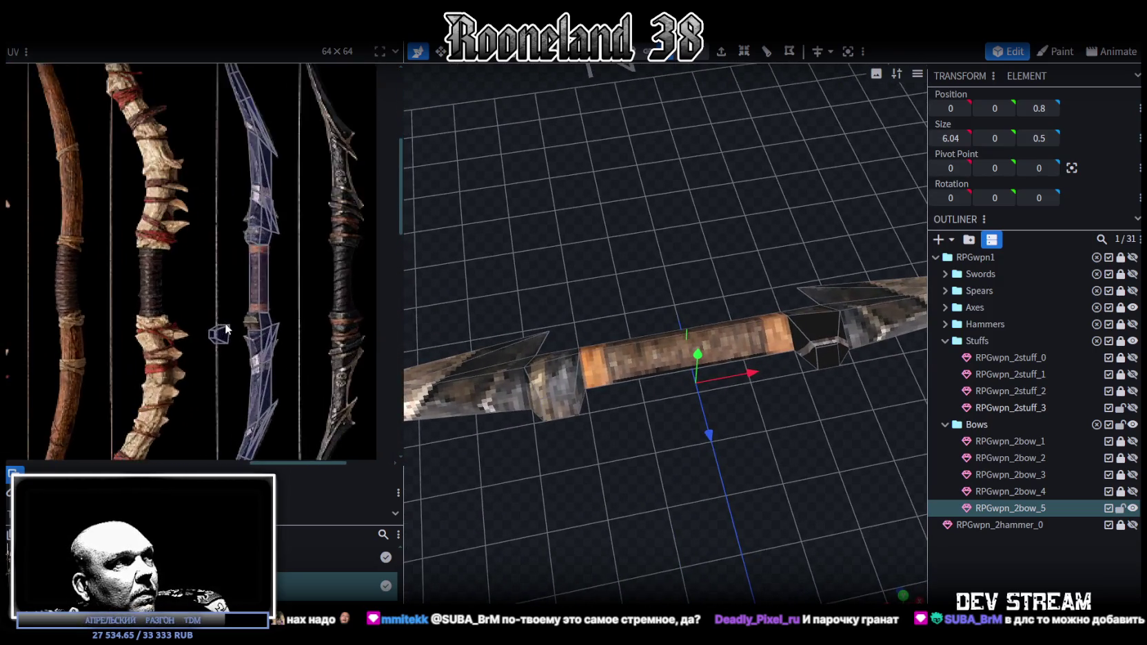
scroll(250, 361, up, 2)
click(247, 361)
scroll(245, 362, up, 2)
drag(234, 342, 338, 258)
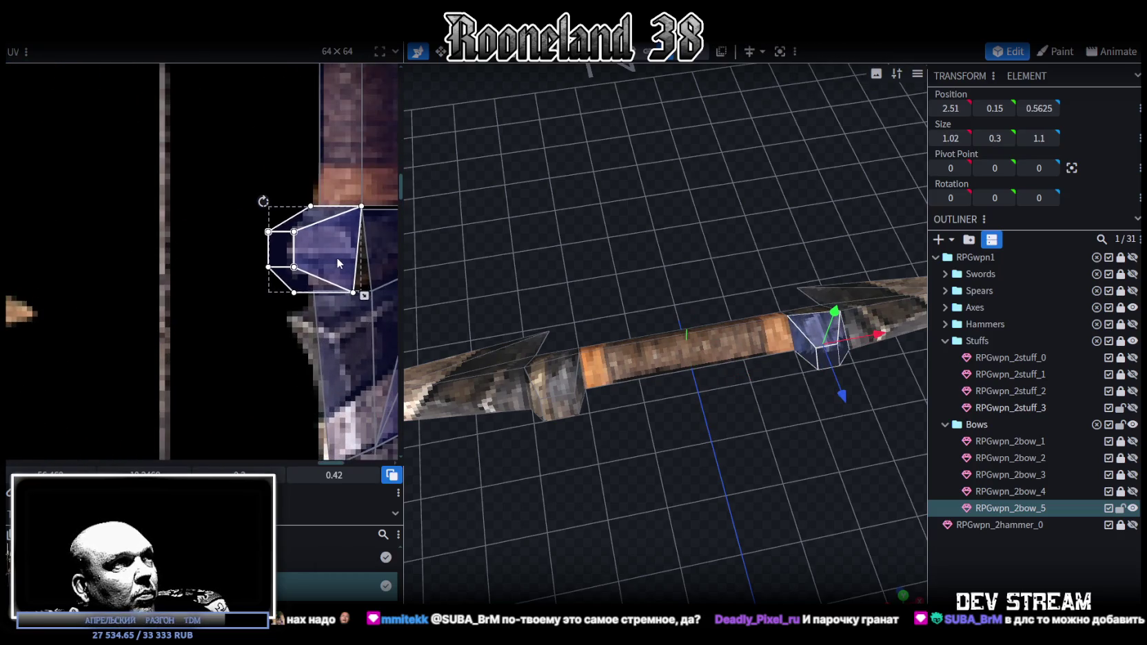
Shrink and fit the spike face's UV on the limb texture, stretching it to the outer corner.
scroll(337, 257, up, 2)
scroll(349, 264, up, 1)
middle_drag(326, 288, 305, 291)
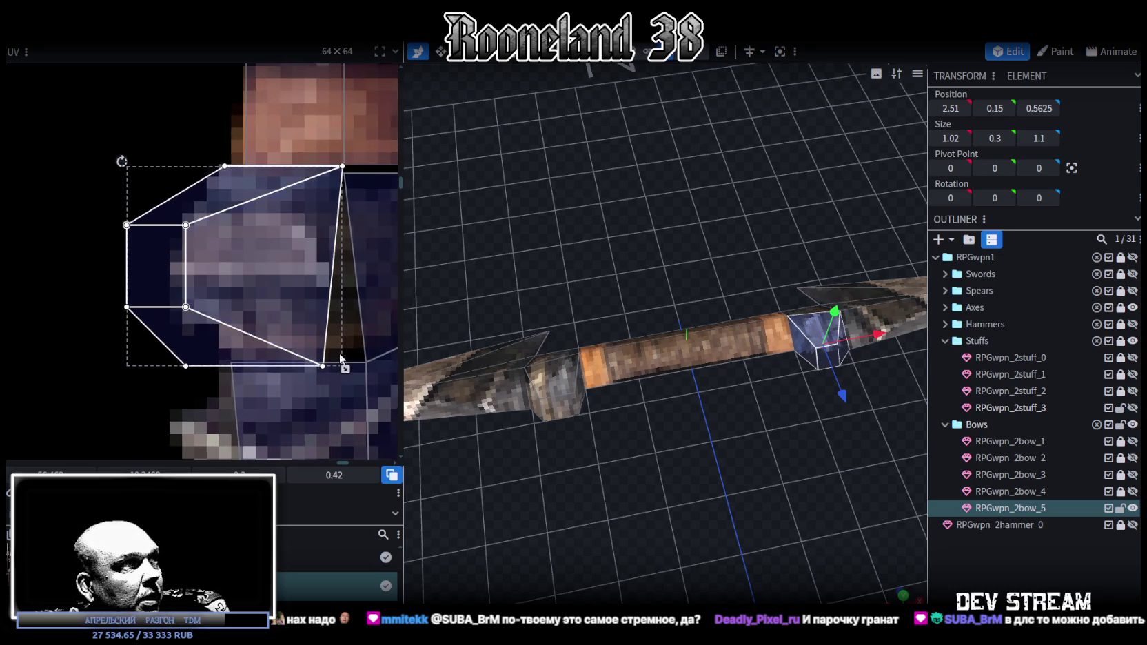
mouse_move(345, 369)
mouse_down()
mouse_move(319, 357)
mouse_move(302, 326)
mouse_up()
drag(271, 271, 293, 251)
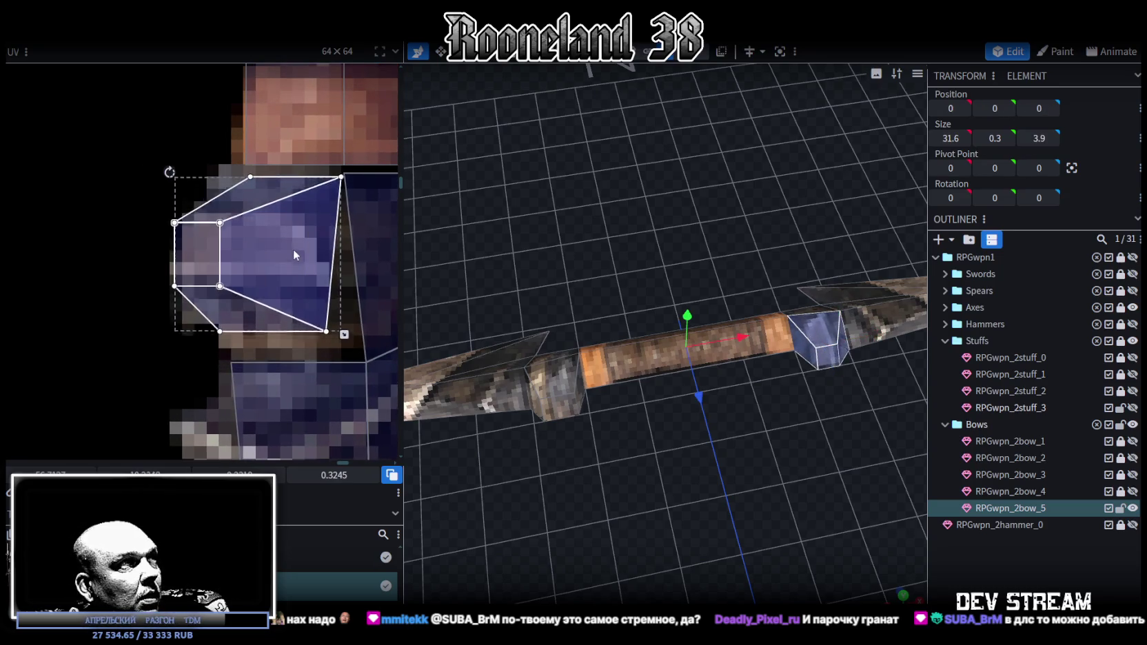
click(325, 322)
drag(324, 324, 367, 361)
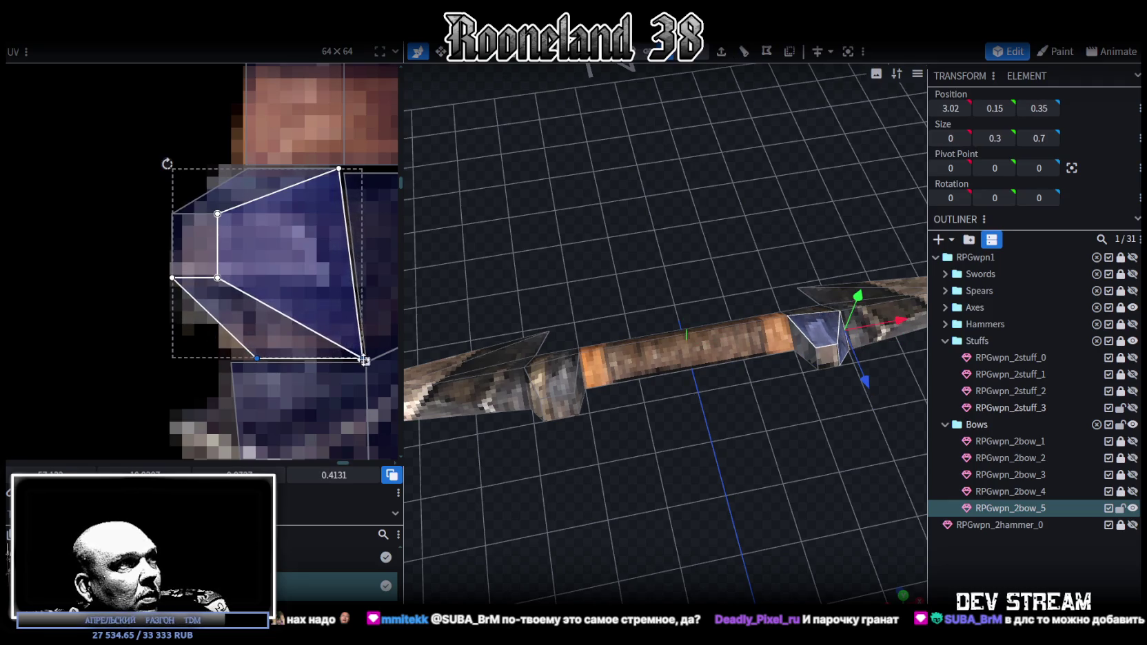
Shift the spike's square face UV right and extend it downward.
drag(238, 353, 274, 360)
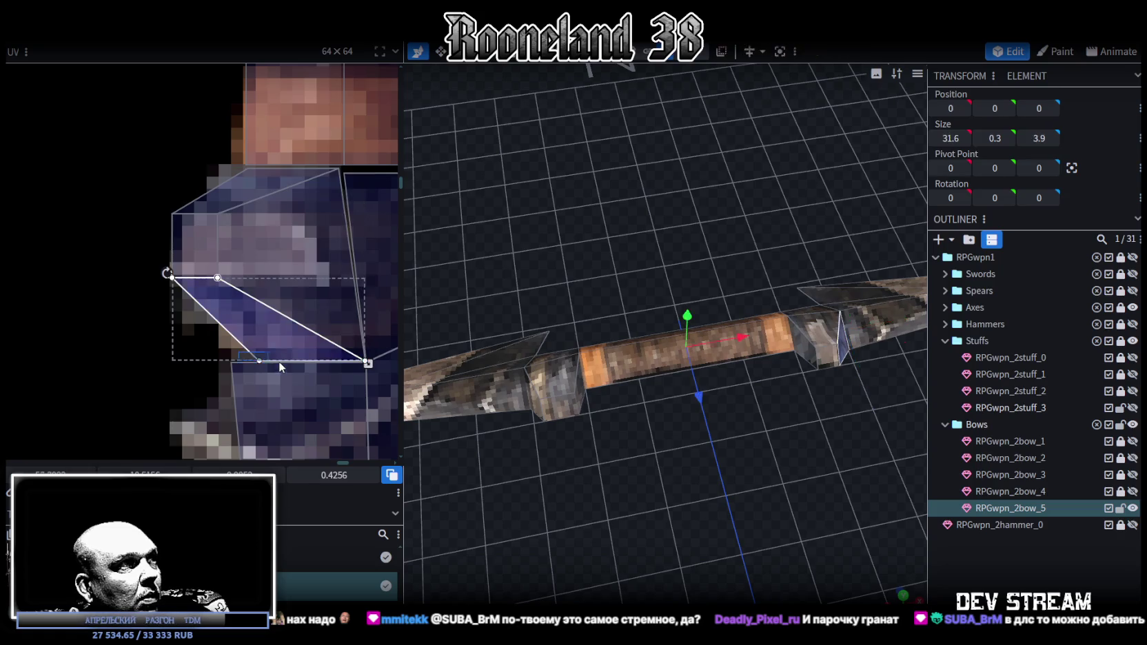
click(274, 361)
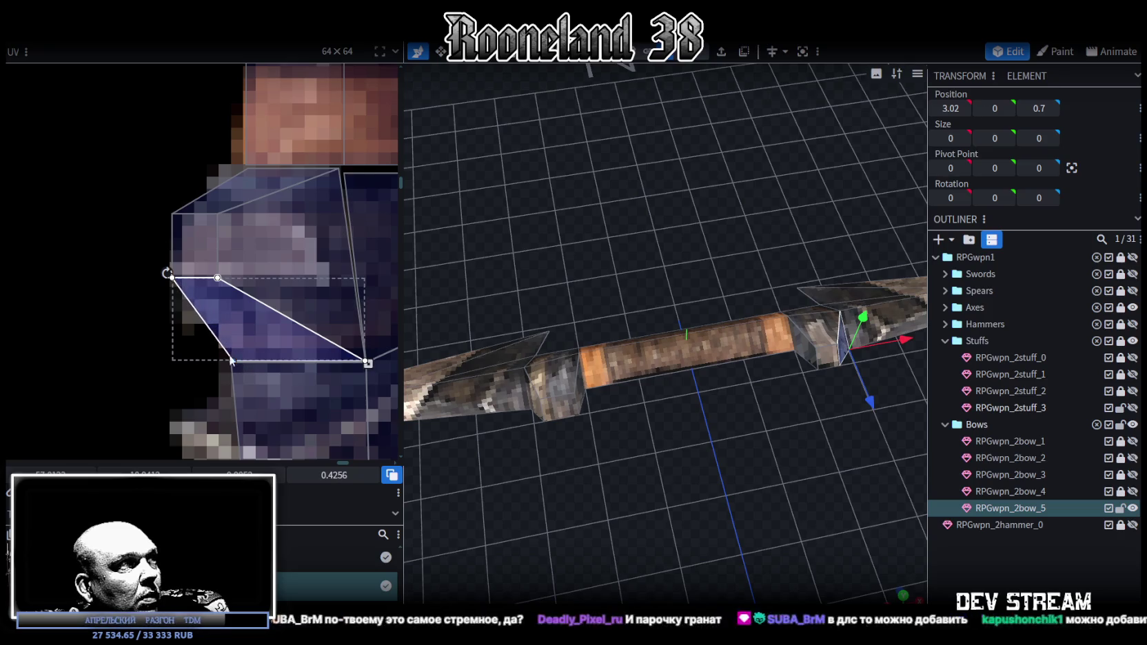
click(229, 287)
drag(222, 282, 241, 270)
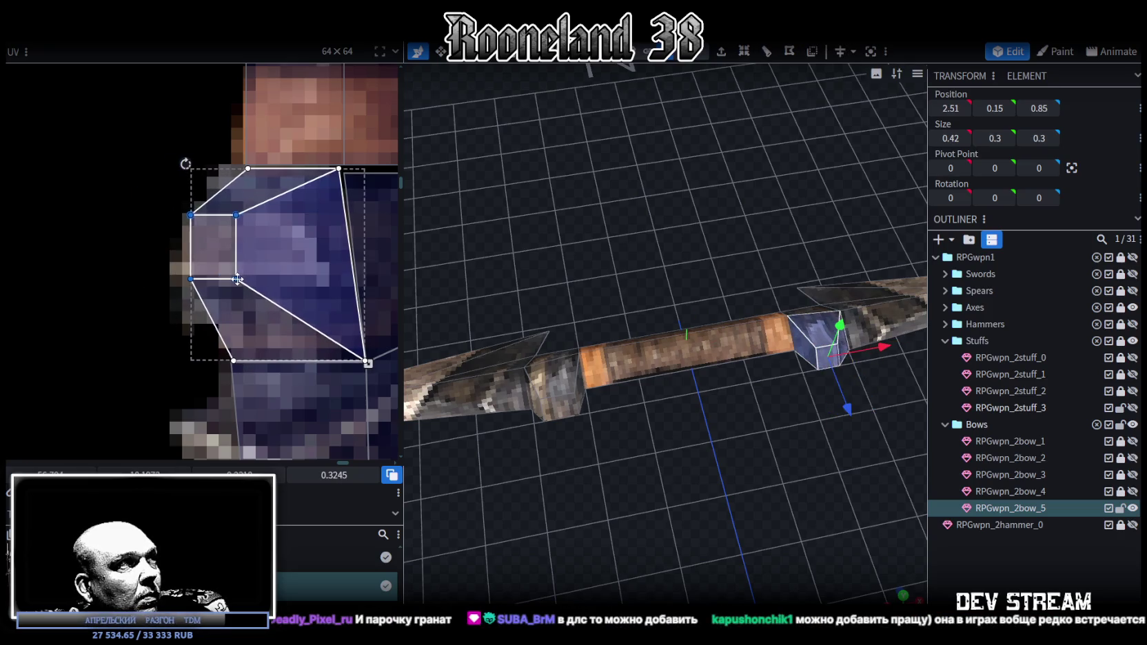
drag(239, 269, 259, 297)
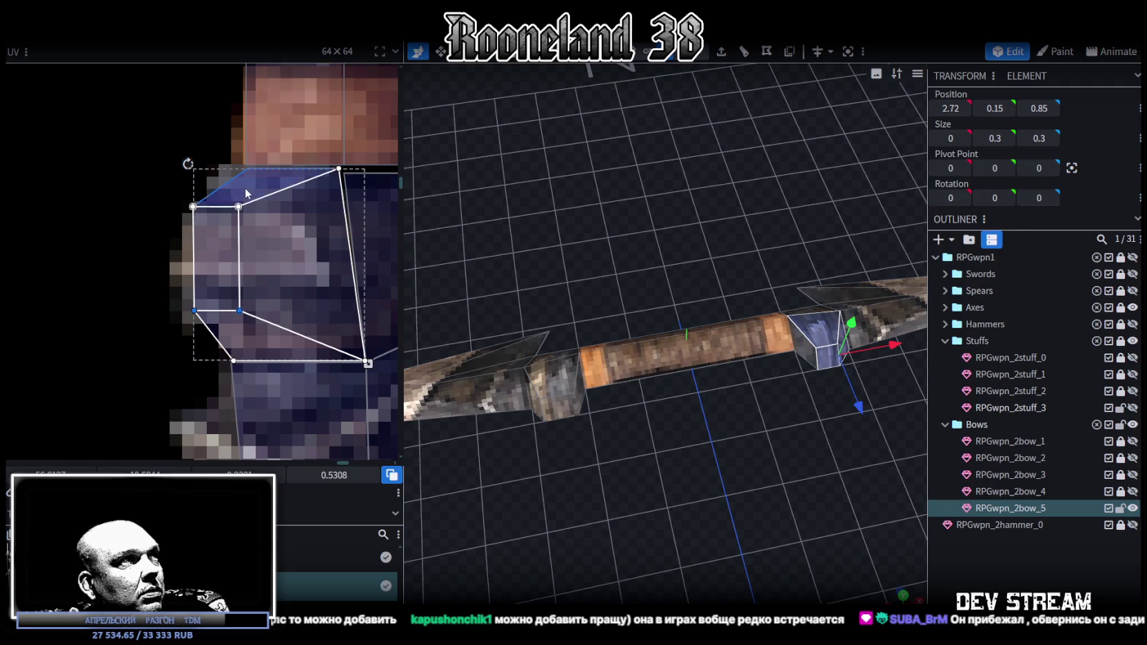
Widen the large quad face UV on both spikes to match across the texture.
click(250, 314)
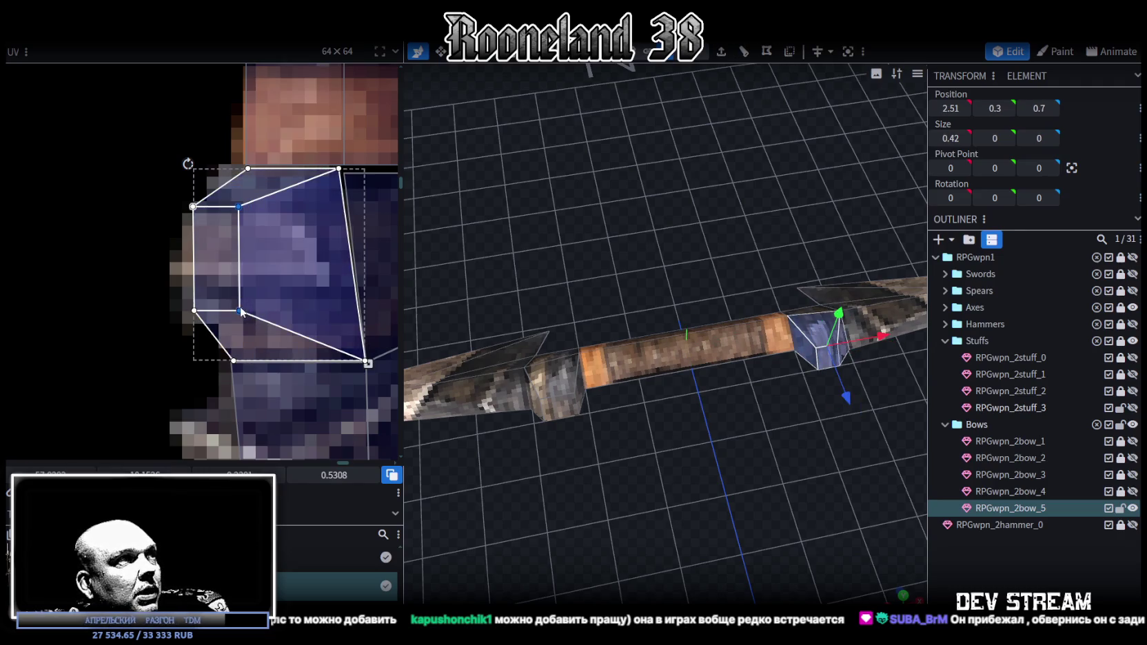
drag(240, 310, 260, 309)
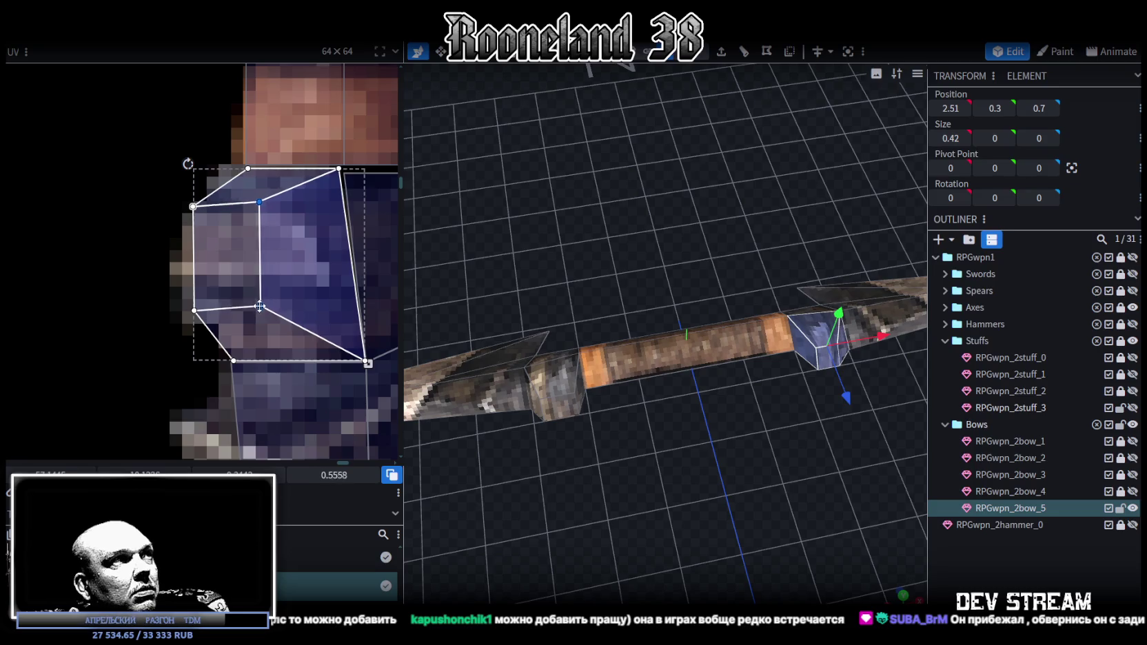
scroll(170, 215, down, 3)
scroll(219, 325, up, 2)
scroll(206, 244, up, 2)
click(209, 266)
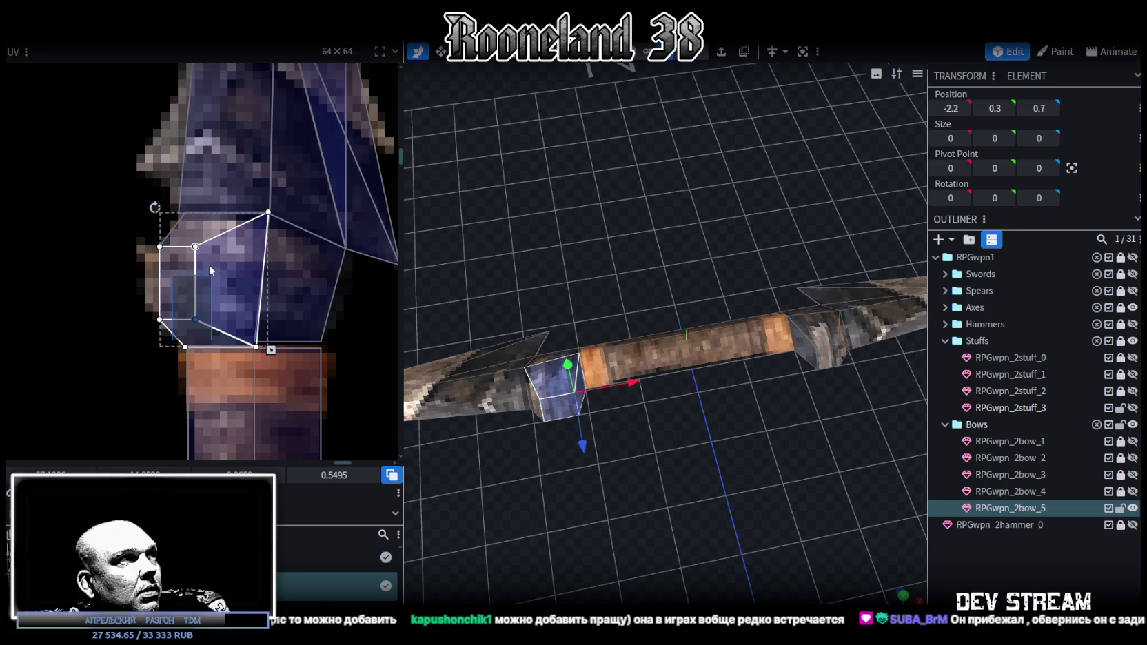
drag(201, 248, 205, 247)
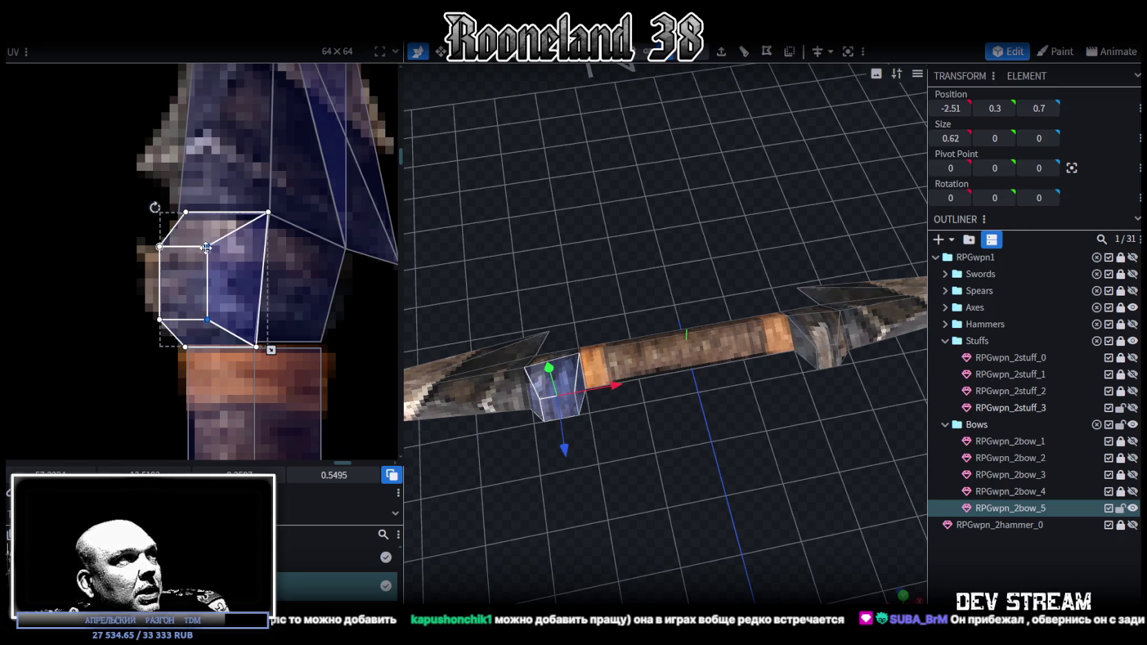
mouse_move(625, 416)
mouse_down()
mouse_move(747, 522)
mouse_move(659, 557)
mouse_move(597, 468)
mouse_move(513, 430)
mouse_move(517, 470)
mouse_move(535, 445)
mouse_move(655, 379)
mouse_up()
click(669, 354)
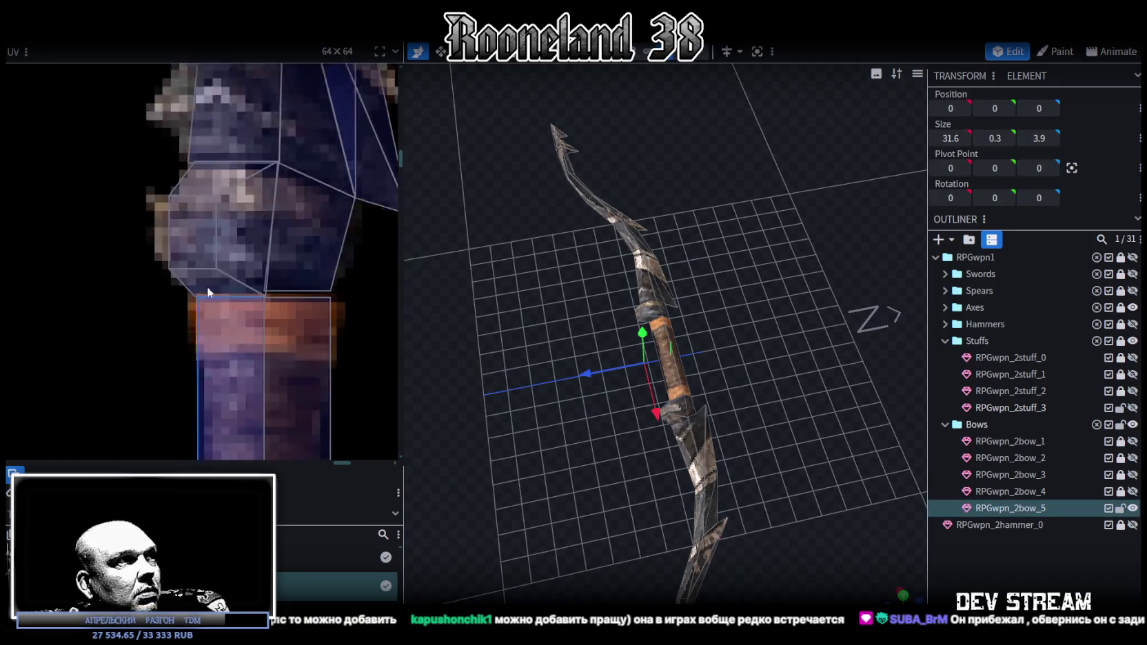
Nudge the grip face's UV edge onto the brown, orange-banded handle and frame the grip.
scroll(186, 275, down, 3)
scroll(229, 279, down, 1)
scroll(130, 155, up, 2)
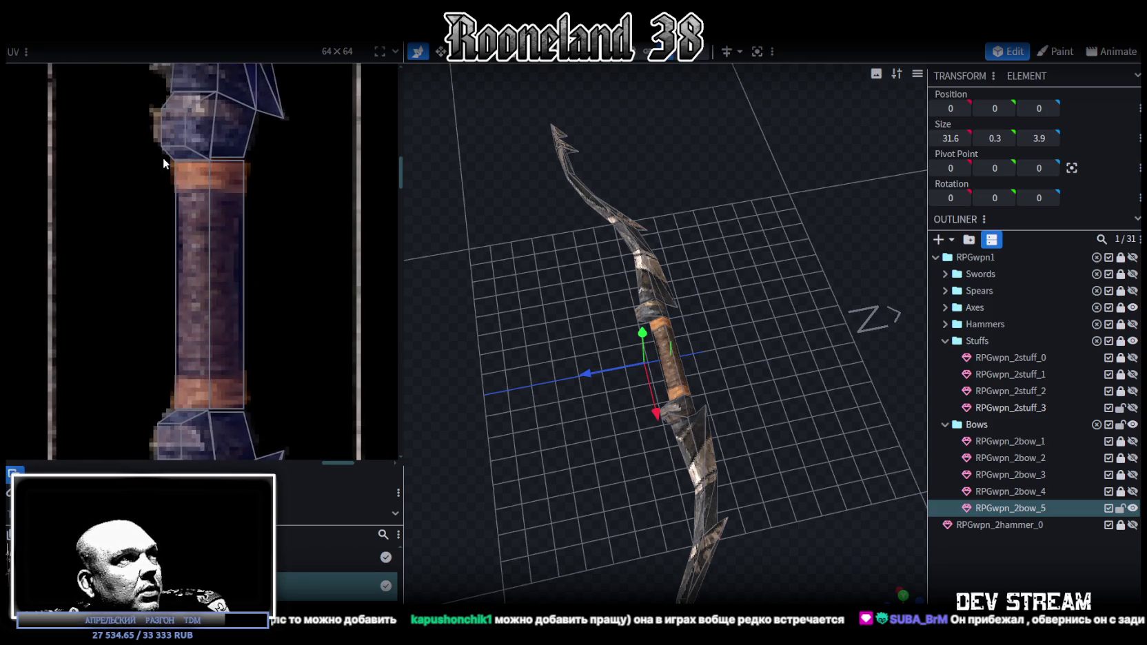
drag(164, 157, 196, 406)
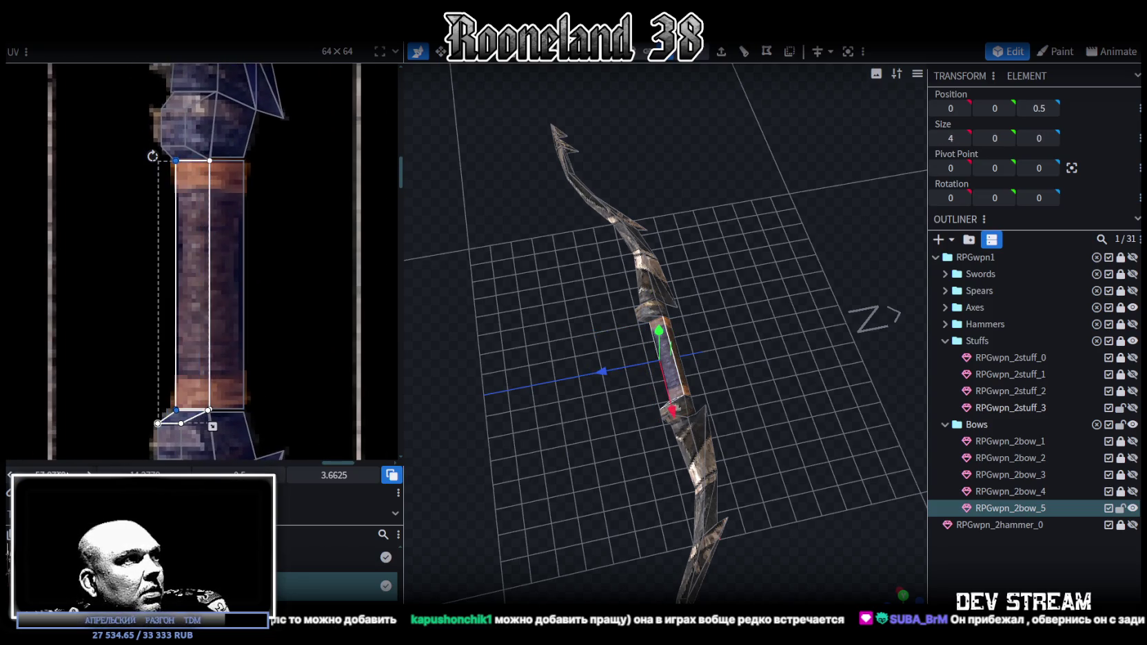
key(Right)
key(Right)
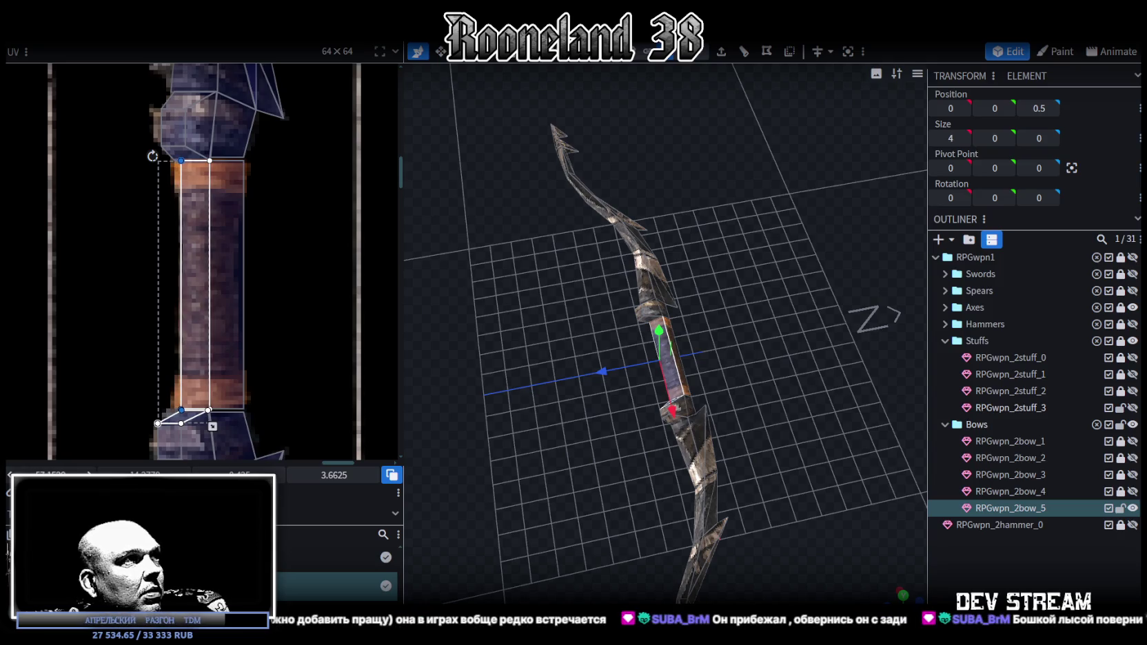
click(233, 416)
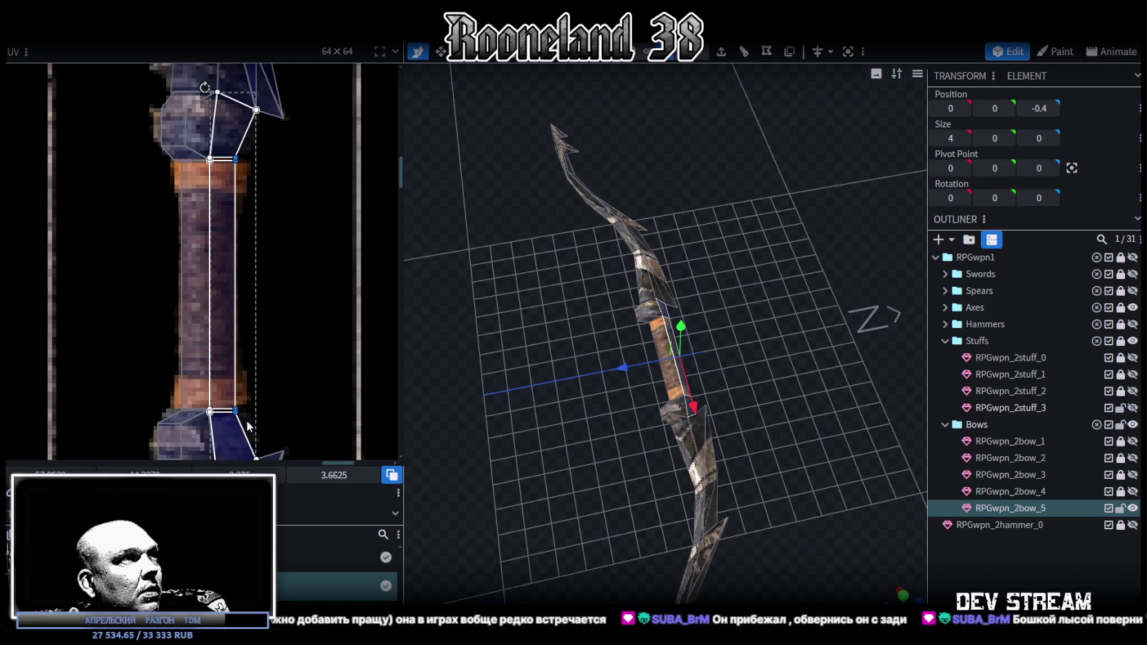
key(f)
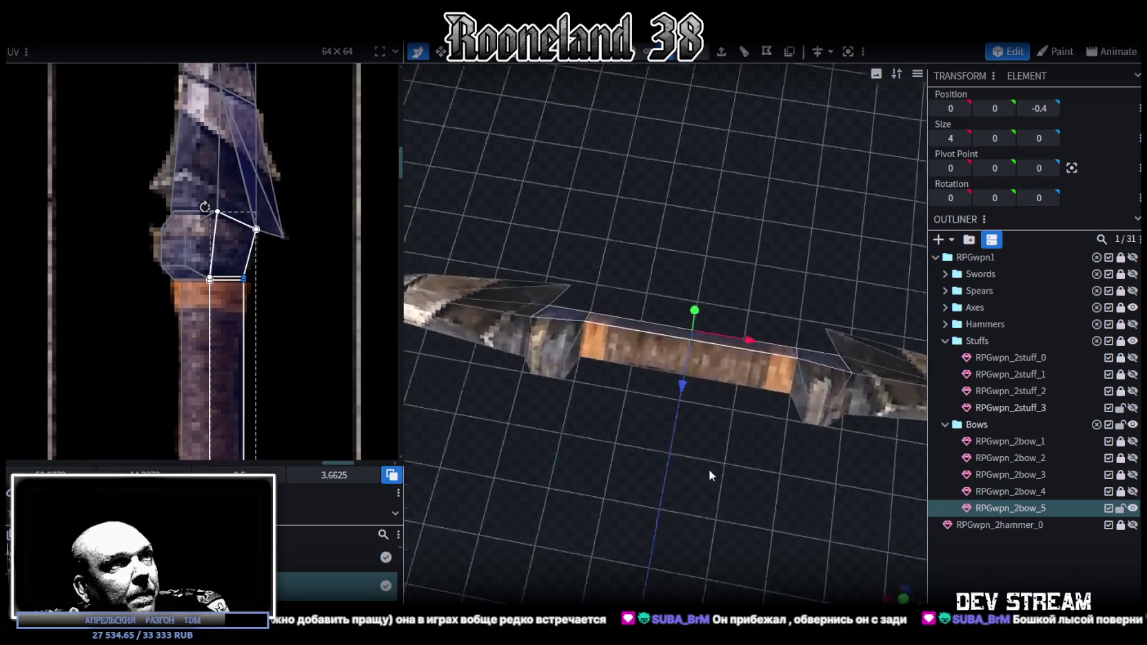
Add a loop cut around the bow grip, reapplying it at a new offset.
click(660, 338)
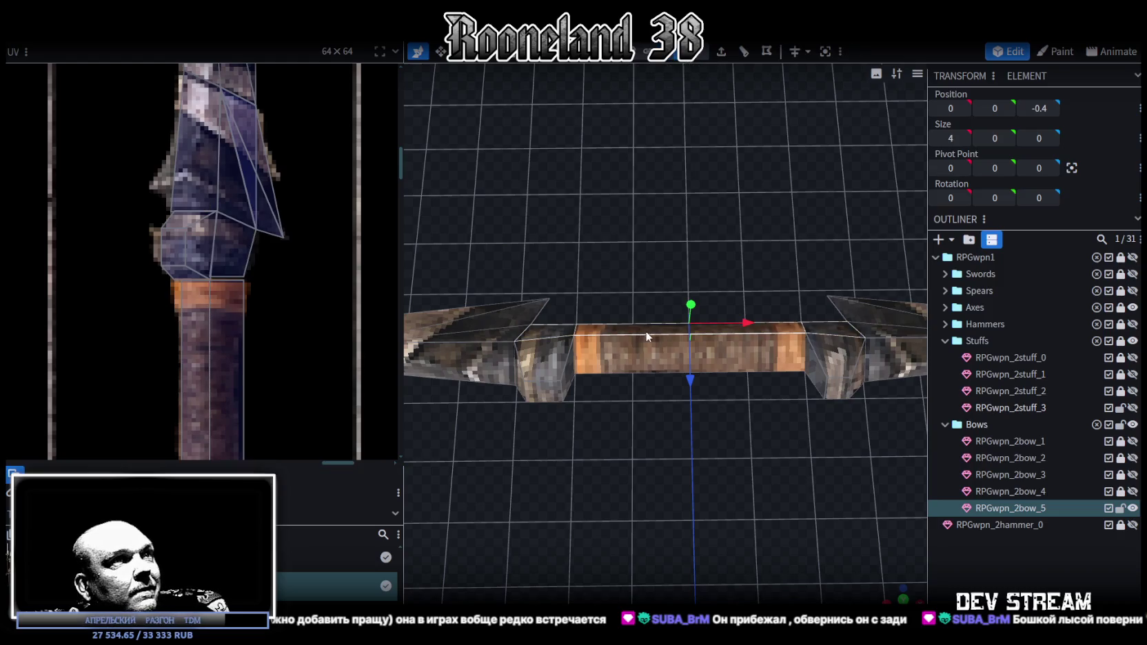
click(745, 56)
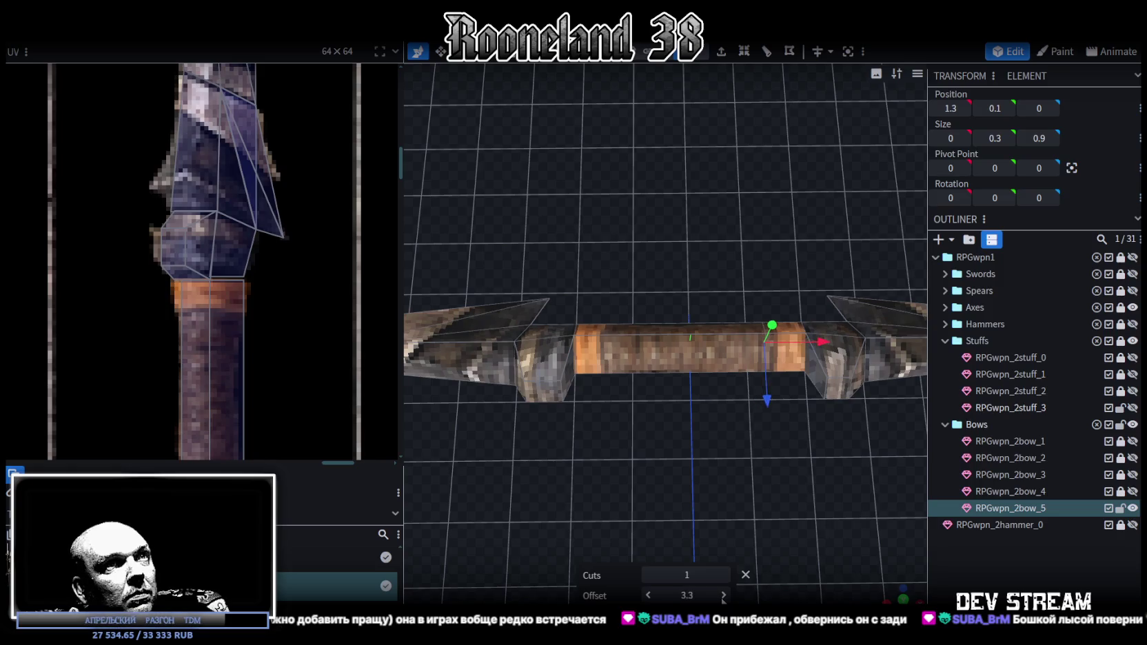
click(655, 339)
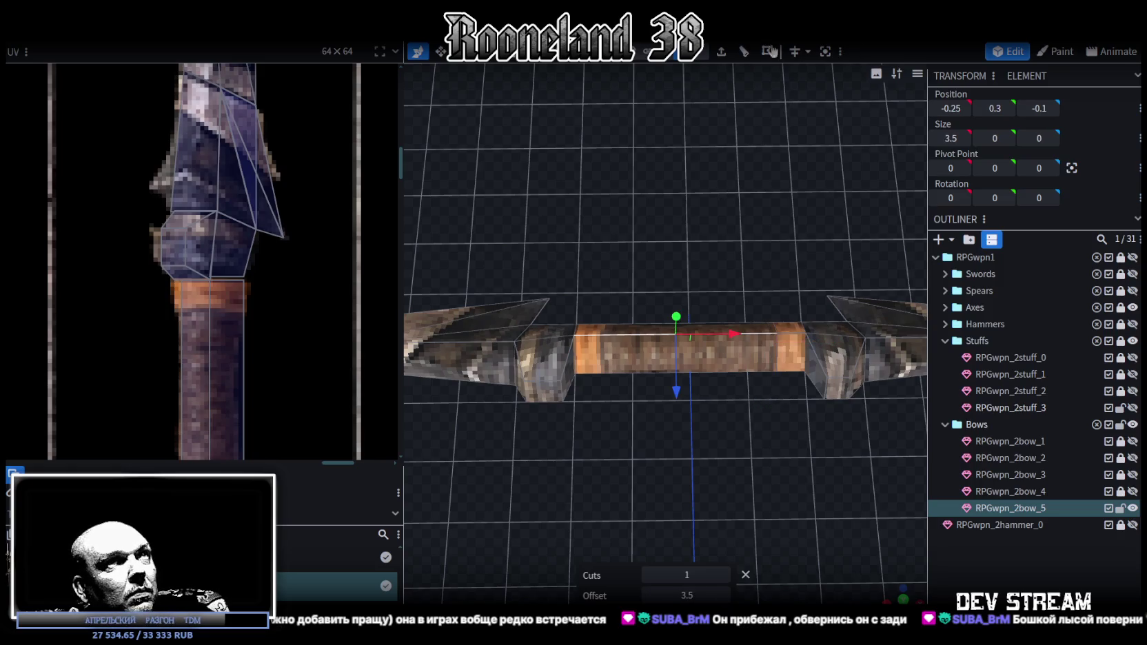
click(743, 58)
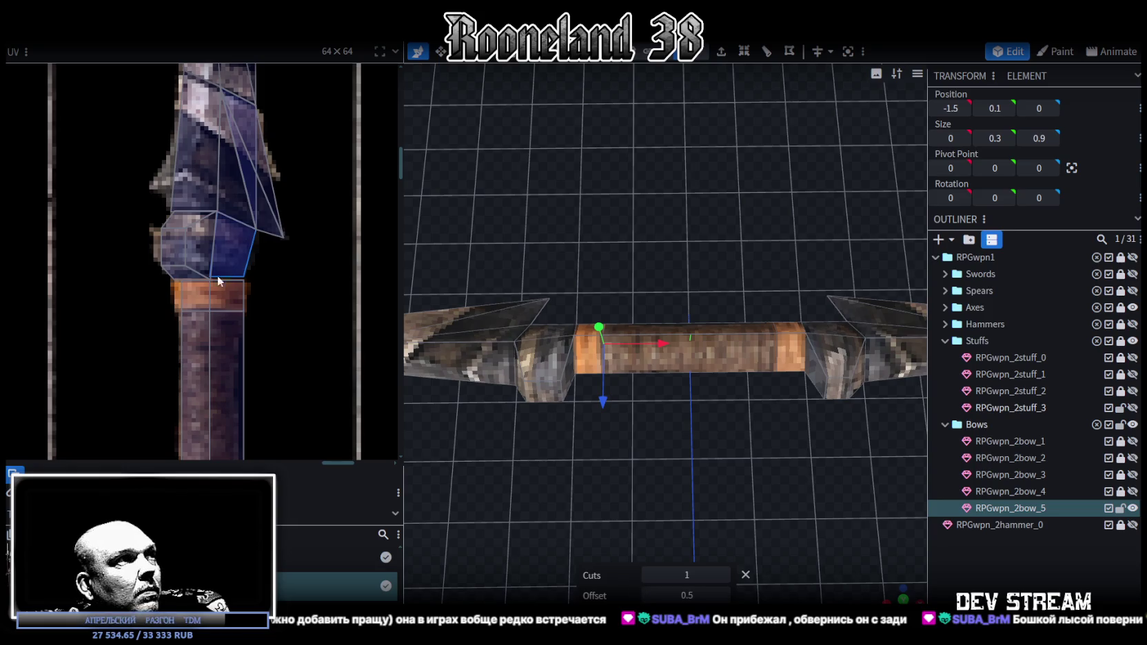
Slide the grip UV's edge vertices right to realign the handle strip.
middle_drag(224, 276, 211, 161)
click(190, 293)
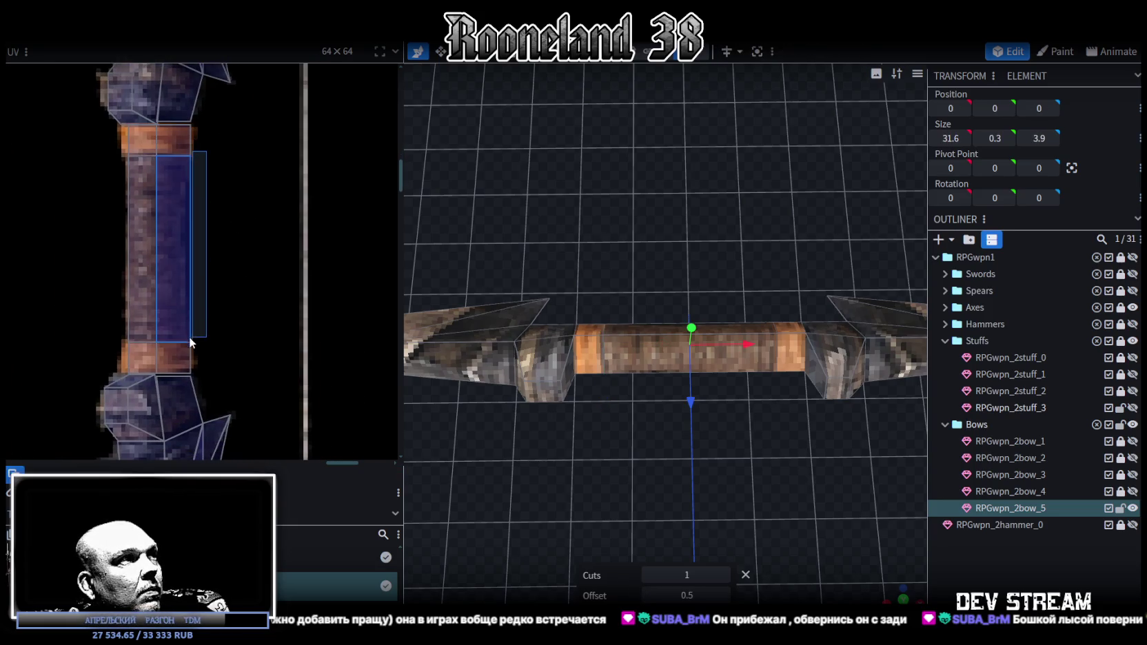
click(191, 341)
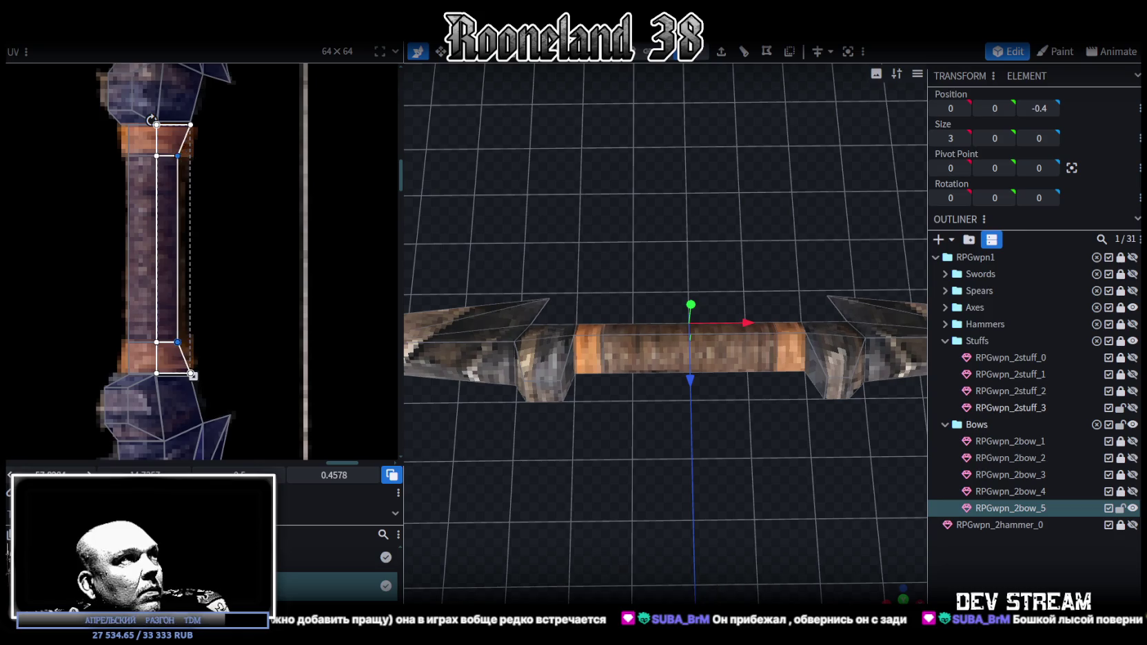
drag(177, 341, 186, 342)
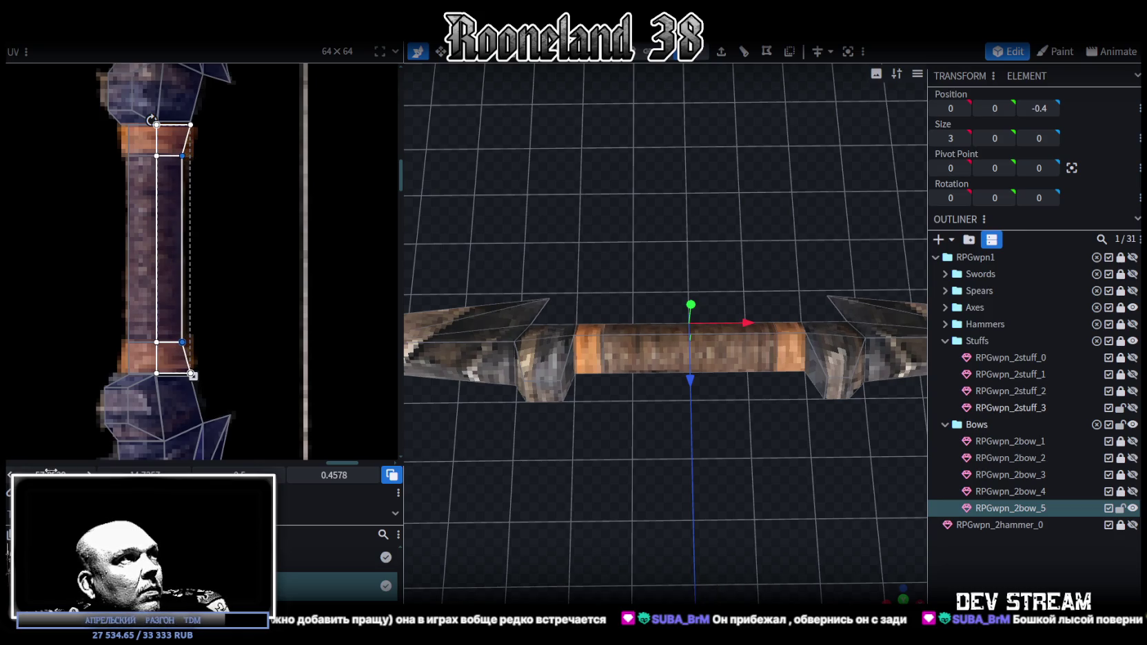
scroll(487, 388, up, 2)
mouse_move(606, 437)
mouse_down()
mouse_move(721, 232)
mouse_move(511, 251)
mouse_move(623, 310)
mouse_move(735, 281)
mouse_up()
click(690, 324)
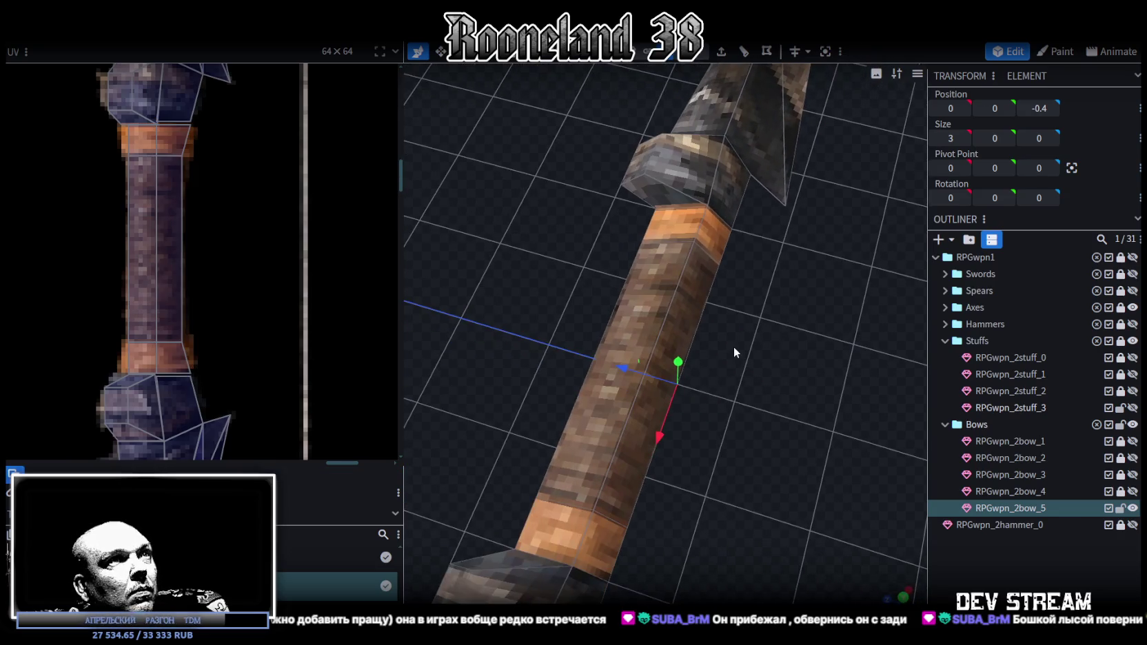
Push the grip's side face outward along Z to thicken the wrapped handle.
drag(624, 359, 601, 355)
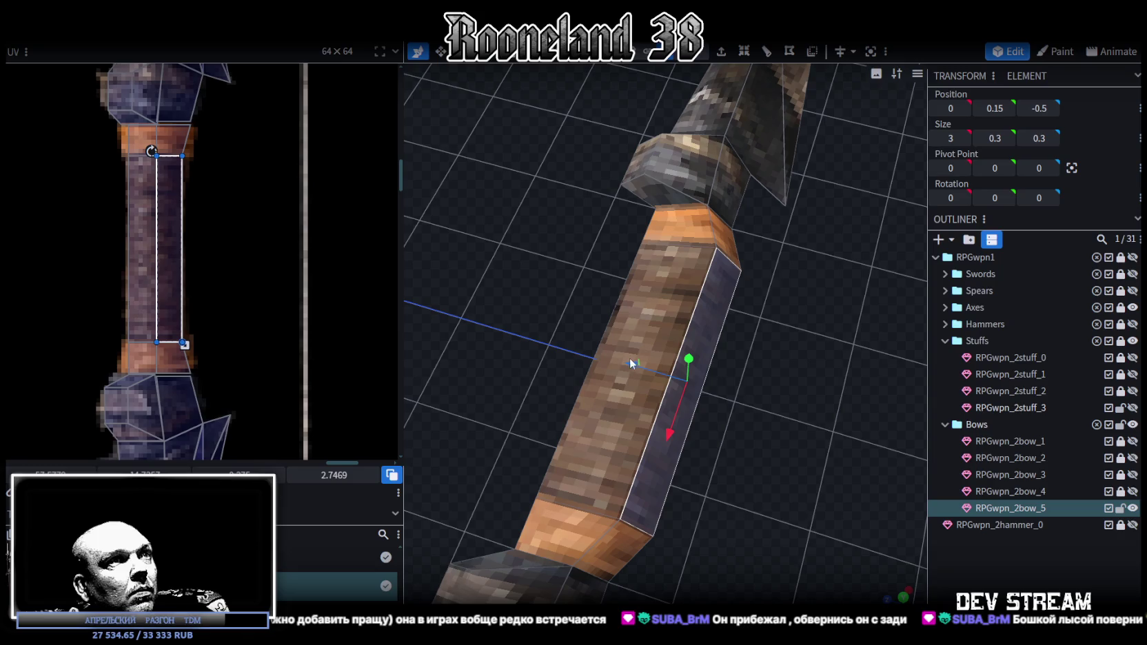
drag(601, 356, 686, 356)
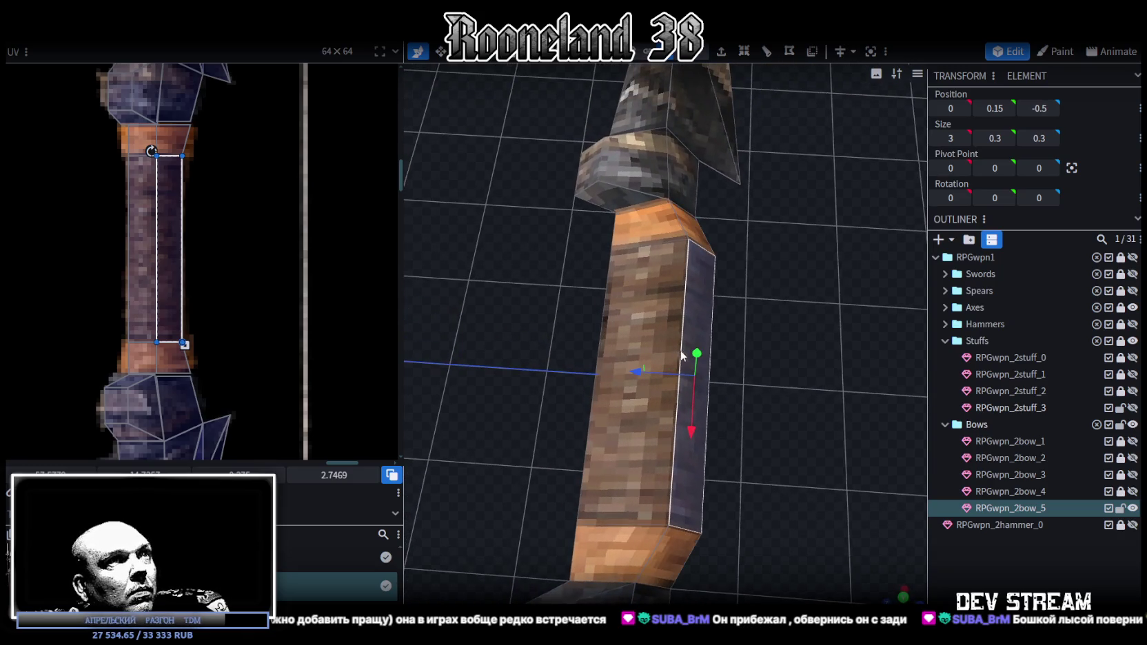
mouse_move(605, 370)
mouse_down()
mouse_move(569, 348)
mouse_move(596, 352)
mouse_up()
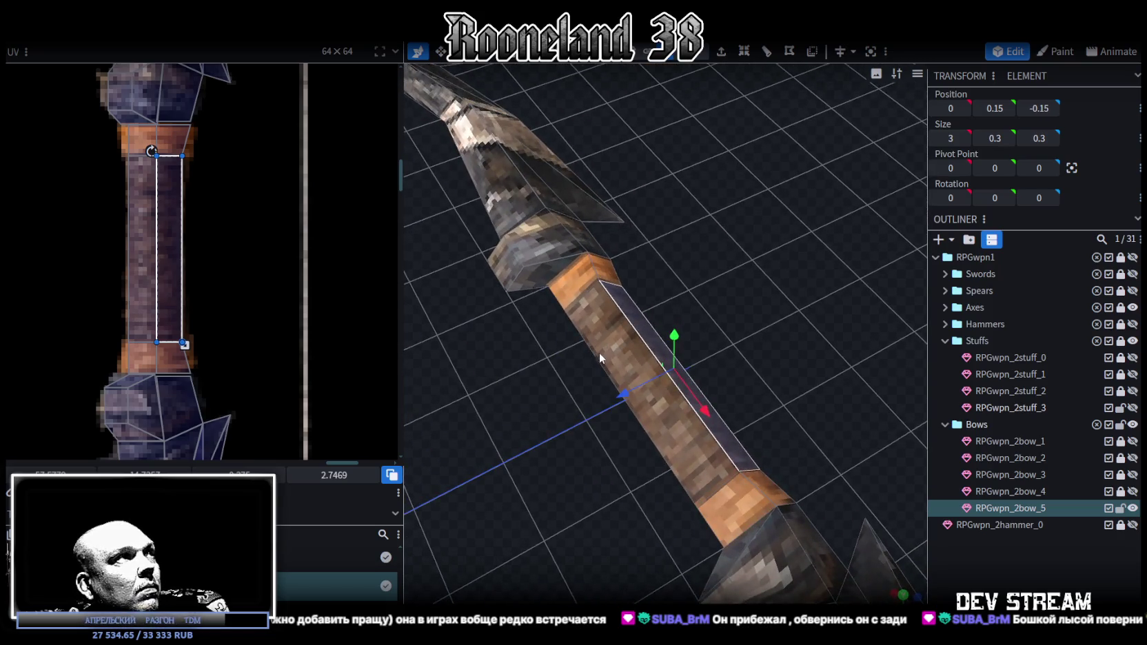
key(ctrl+z)
key(ctrl+z)
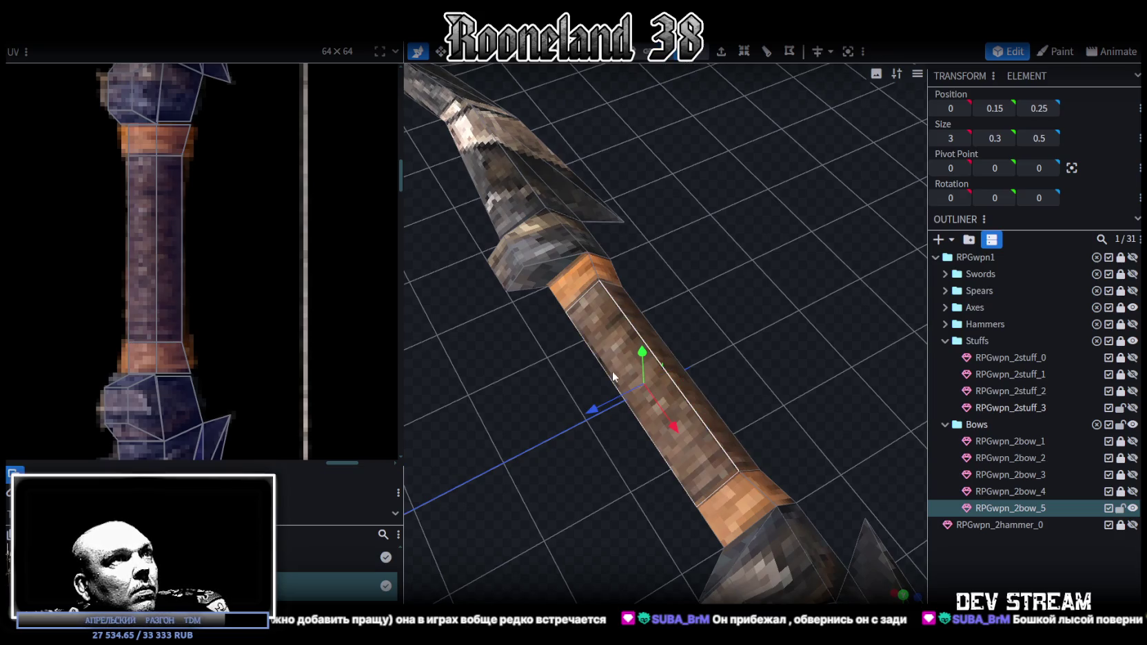
mouse_move(572, 431)
mouse_down()
mouse_move(726, 364)
mouse_move(732, 283)
mouse_move(782, 344)
mouse_move(800, 312)
mouse_move(708, 221)
mouse_move(881, 338)
mouse_move(636, 120)
mouse_up()
scroll(612, 175, up, 2)
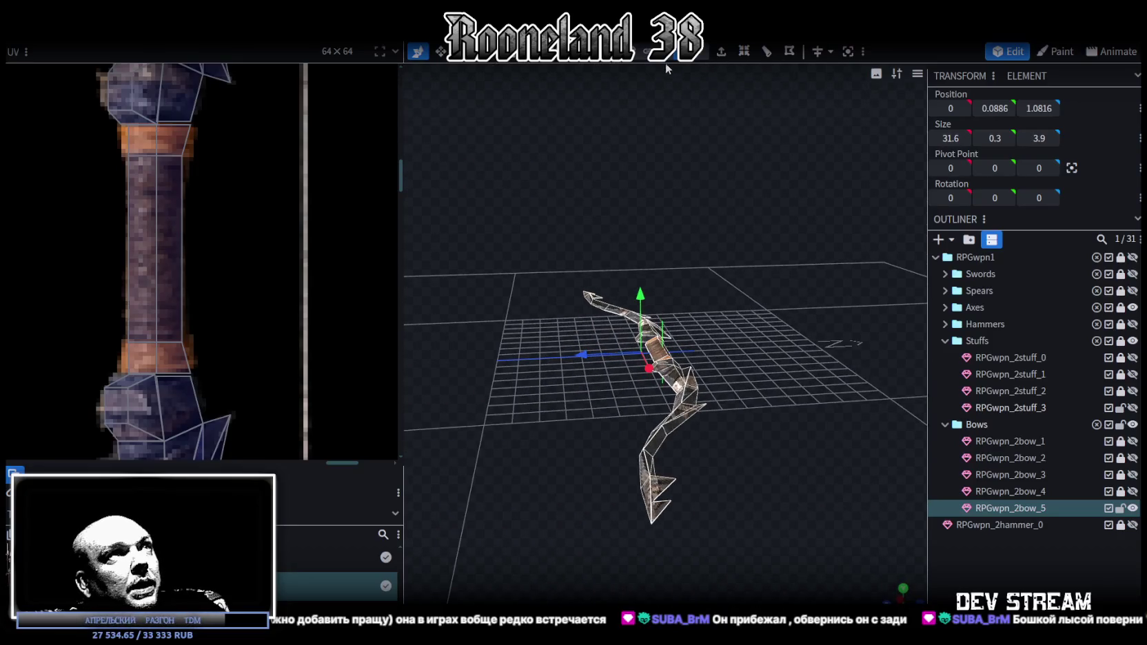
Select all geometry, flip it along Y, and merge the 48 overlapping vertices.
key(ctrl+a)
right_click(735, 364)
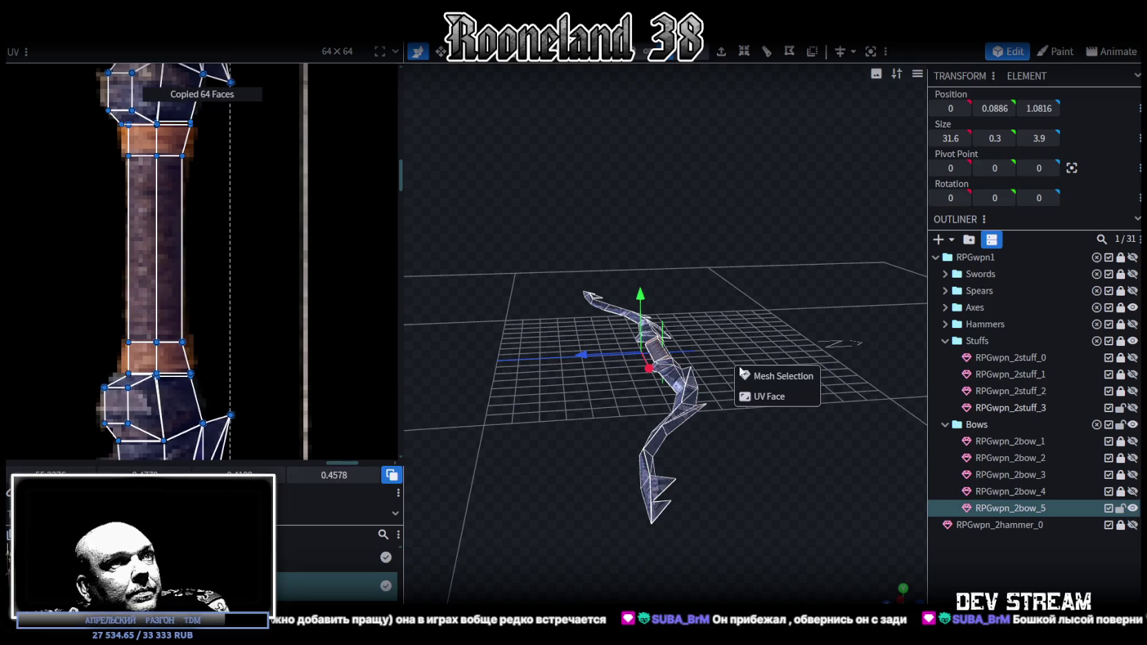
click(788, 378)
right_click(146, 43)
mouse_move(179, 48)
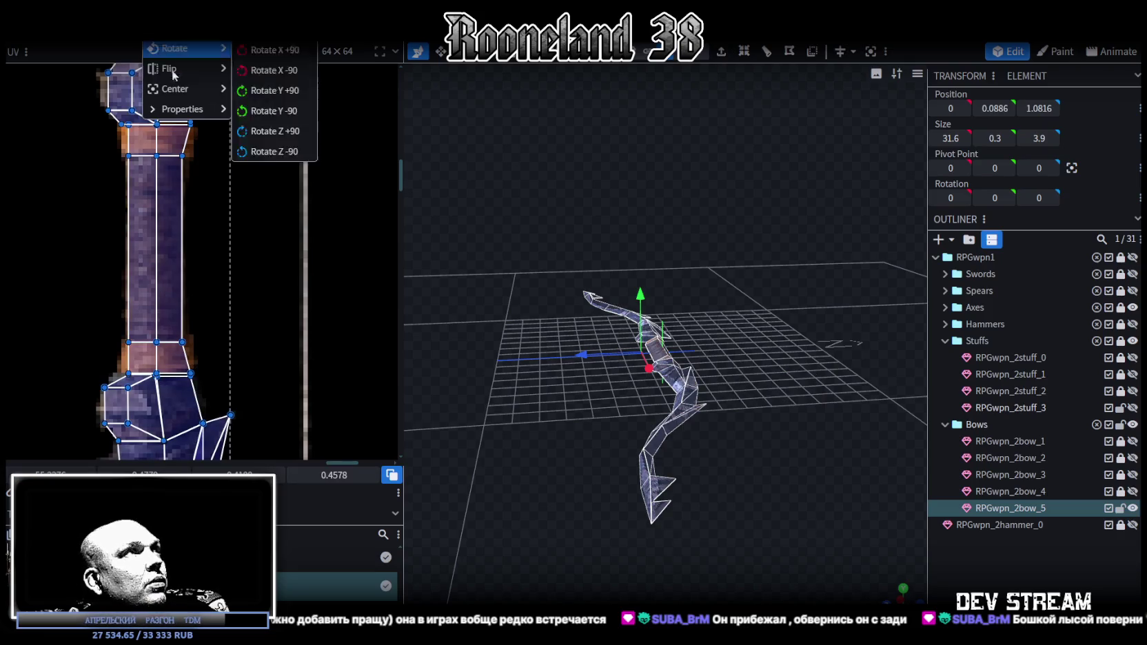
click(262, 90)
click(612, 146)
drag(794, 370, 703, 346)
mouse_move(786, 450)
mouse_down()
mouse_move(735, 522)
mouse_move(707, 509)
mouse_move(657, 513)
mouse_move(735, 416)
mouse_move(542, 482)
mouse_move(420, 426)
mouse_move(605, 526)
mouse_move(806, 489)
mouse_up()
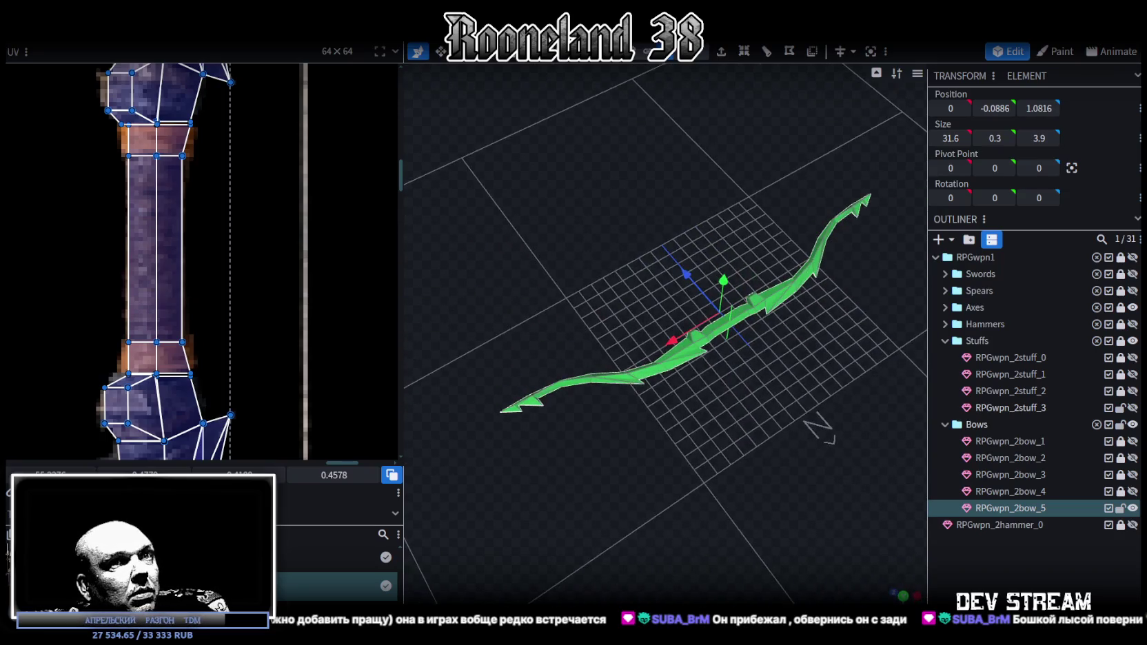
click(812, 487)
mouse_move(774, 533)
mouse_down()
mouse_move(922, 574)
mouse_move(615, 481)
mouse_move(606, 401)
mouse_move(556, 338)
mouse_move(620, 539)
mouse_move(606, 430)
mouse_move(501, 381)
mouse_move(606, 435)
mouse_move(632, 490)
mouse_move(628, 441)
mouse_up()
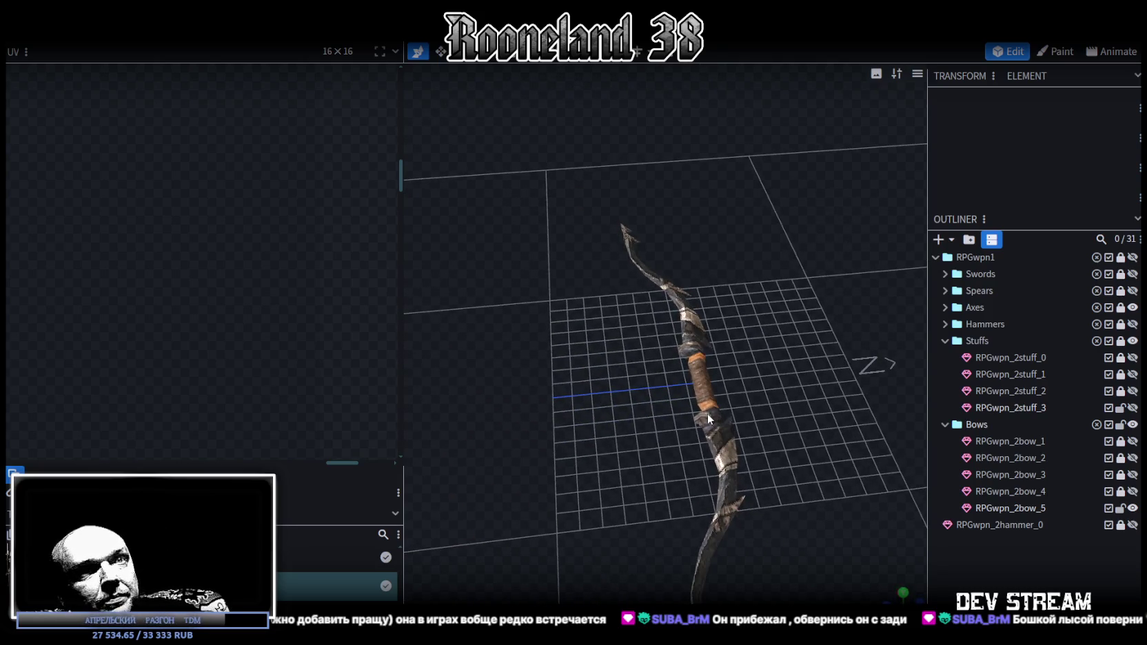
Duplicate RPGwpn_2bow_5 as RPGwpn_2bow_6, then hide and lock the original.
click(698, 366)
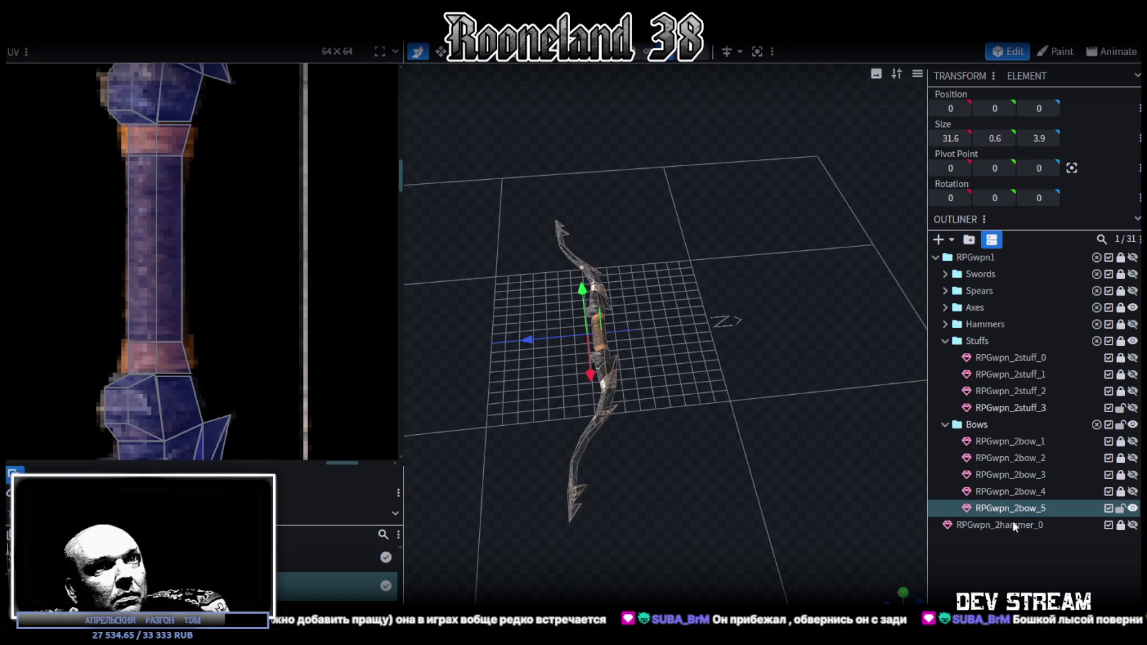
key(ctrl+d)
click(1124, 510)
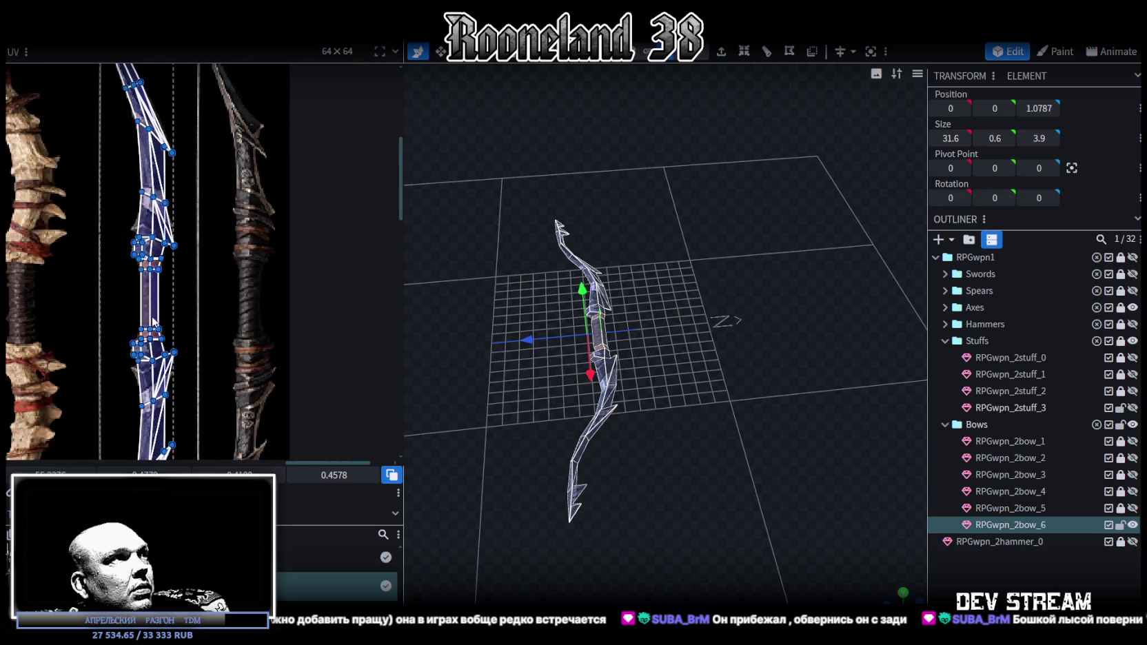
Move the bow's UV island onto the dark bow design in the texture.
scroll(269, 334, down, 3)
scroll(270, 335, down, 1)
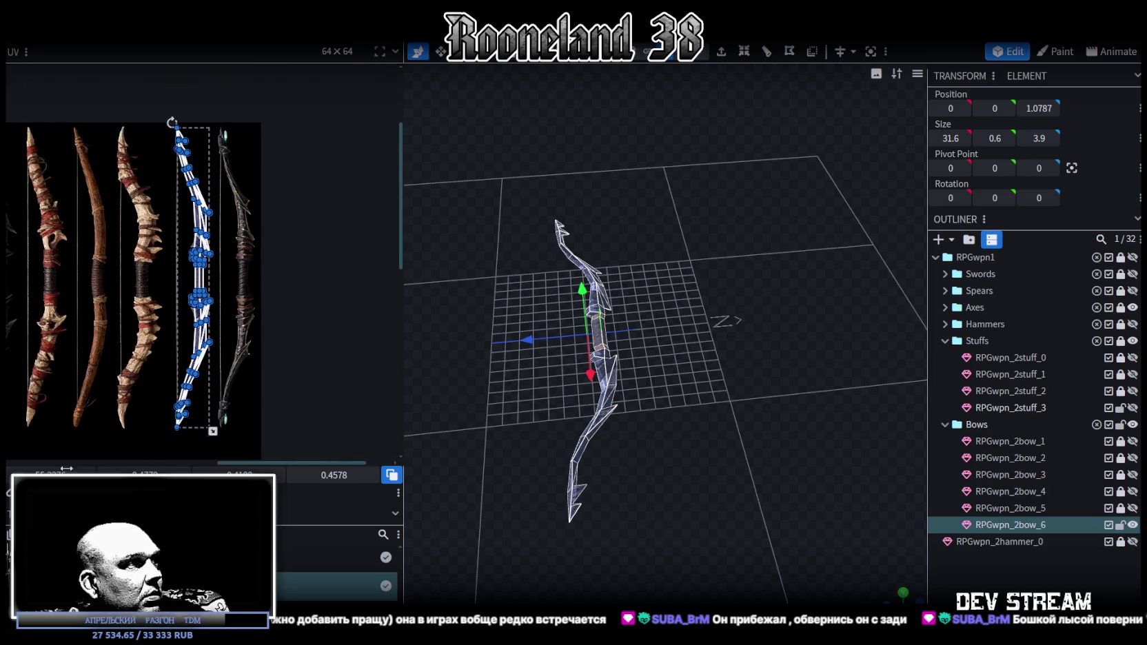
drag(193, 276, 239, 276)
scroll(243, 329, up, 2)
scroll(242, 329, up, 2)
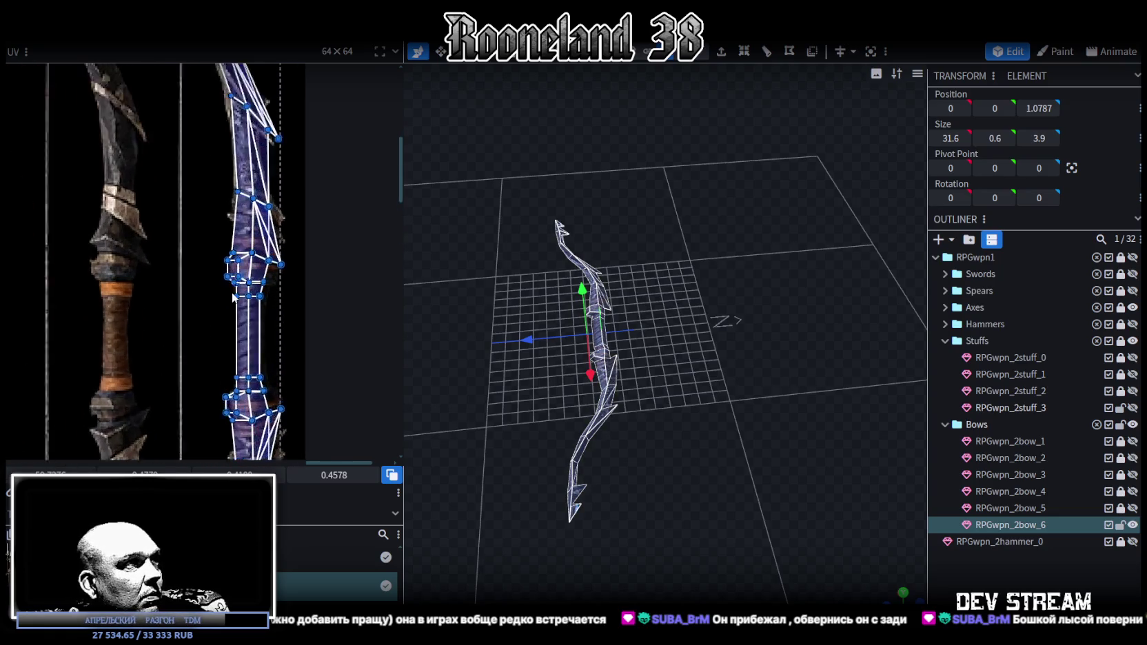
scroll(243, 329, up, 1)
scroll(242, 330, up, 1)
scroll(243, 330, down, 2)
scroll(242, 329, down, 2)
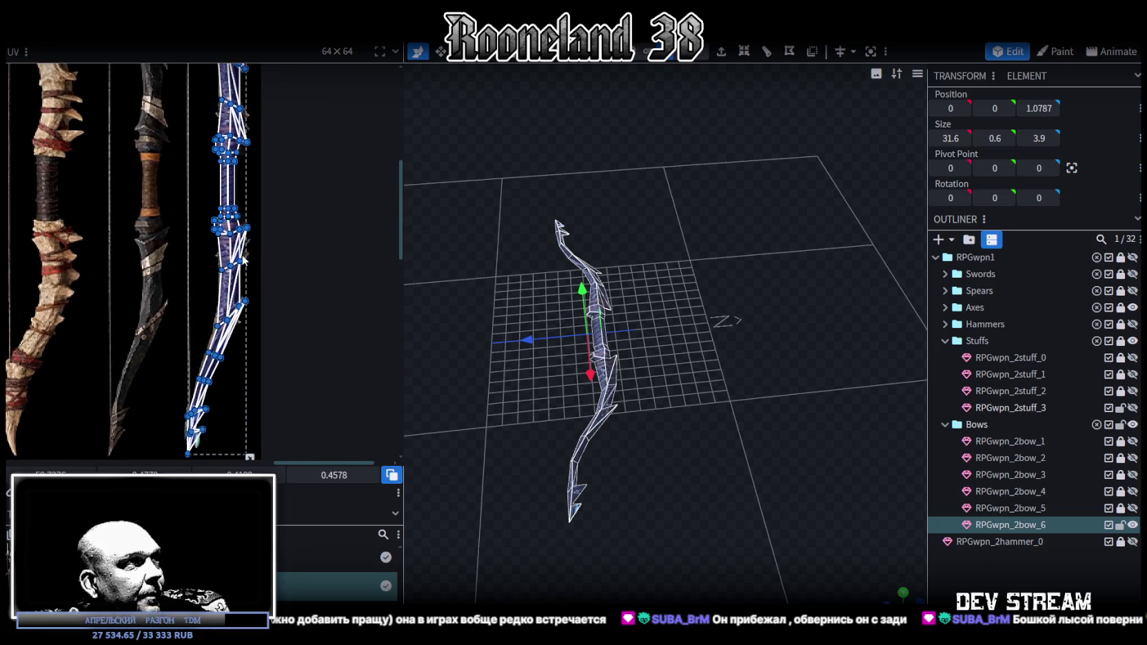
scroll(226, 358, down, 1)
scroll(226, 358, down, 1)
drag(195, 396, 193, 395)
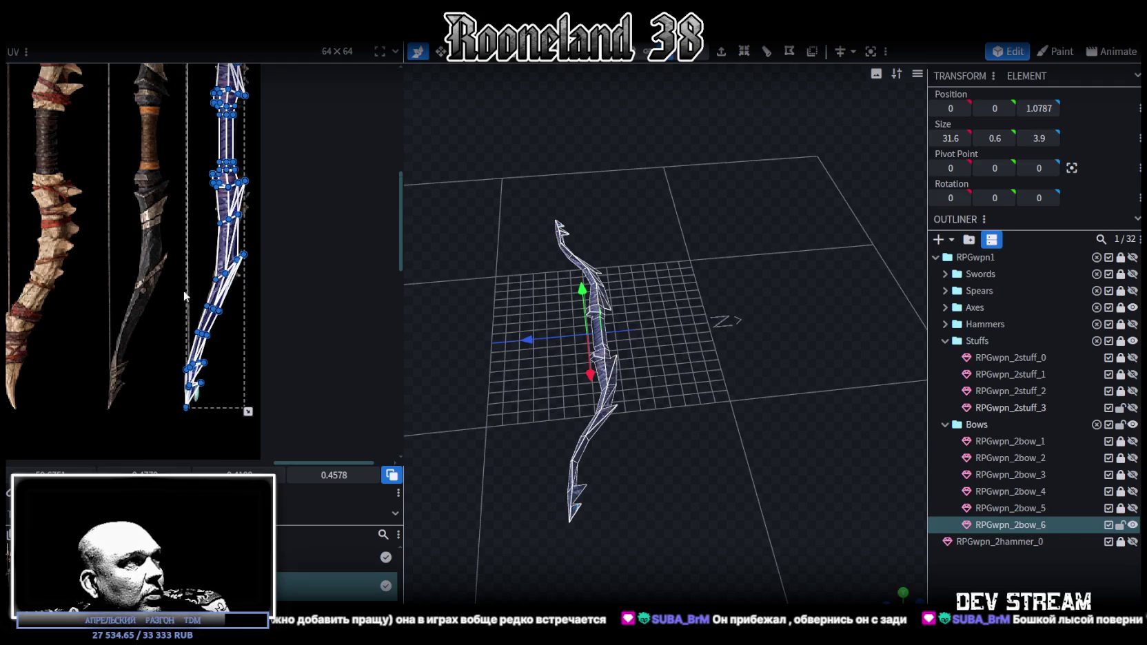
Fit the lower bow tip's UV vertex onto the spike in the texture.
scroll(228, 288, up, 2)
scroll(228, 303, up, 1)
scroll(227, 331, up, 1)
scroll(225, 356, up, 1)
middle_drag(224, 356, 264, 302)
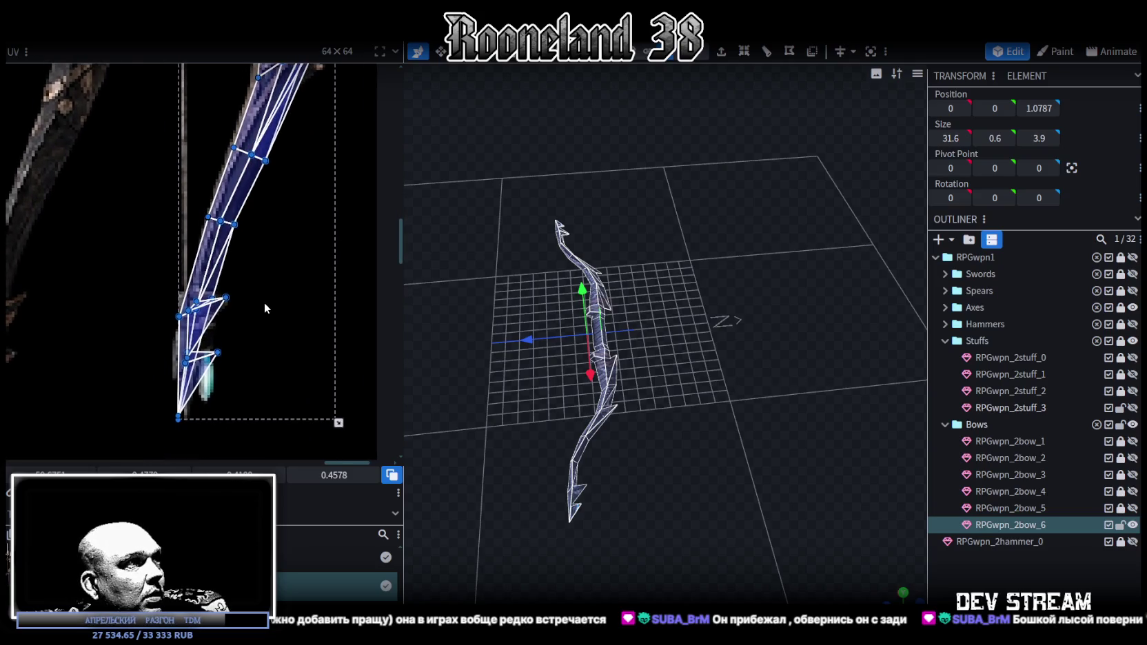
middle_drag(265, 303, 271, 301)
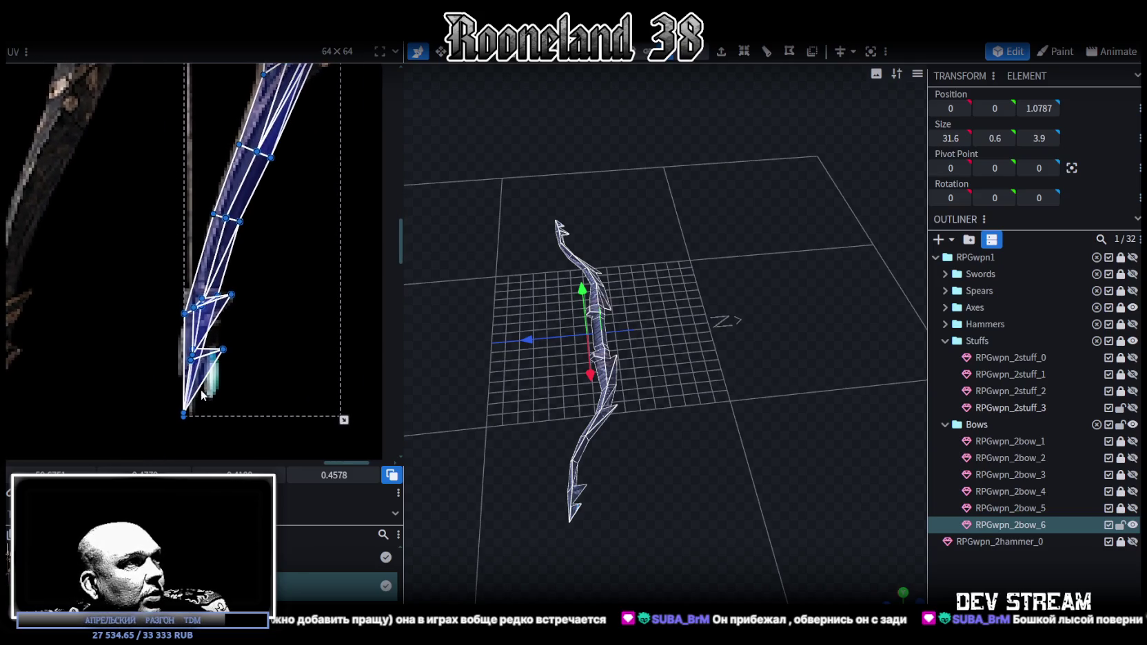
scroll(201, 398, up, 2)
click(230, 372)
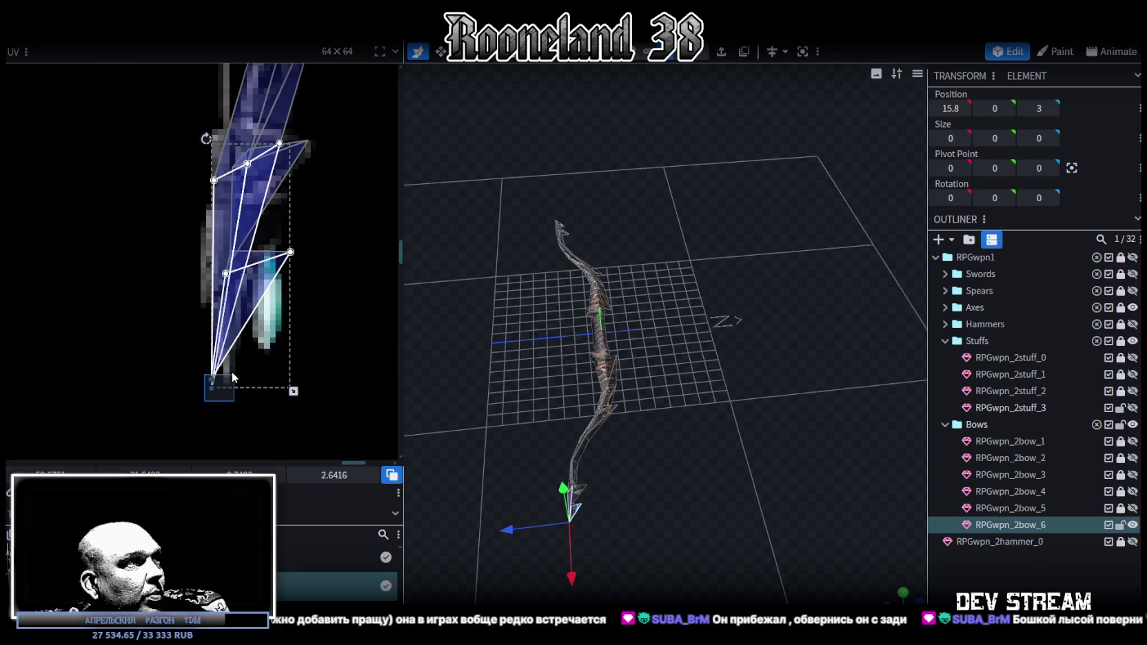
drag(214, 387, 227, 378)
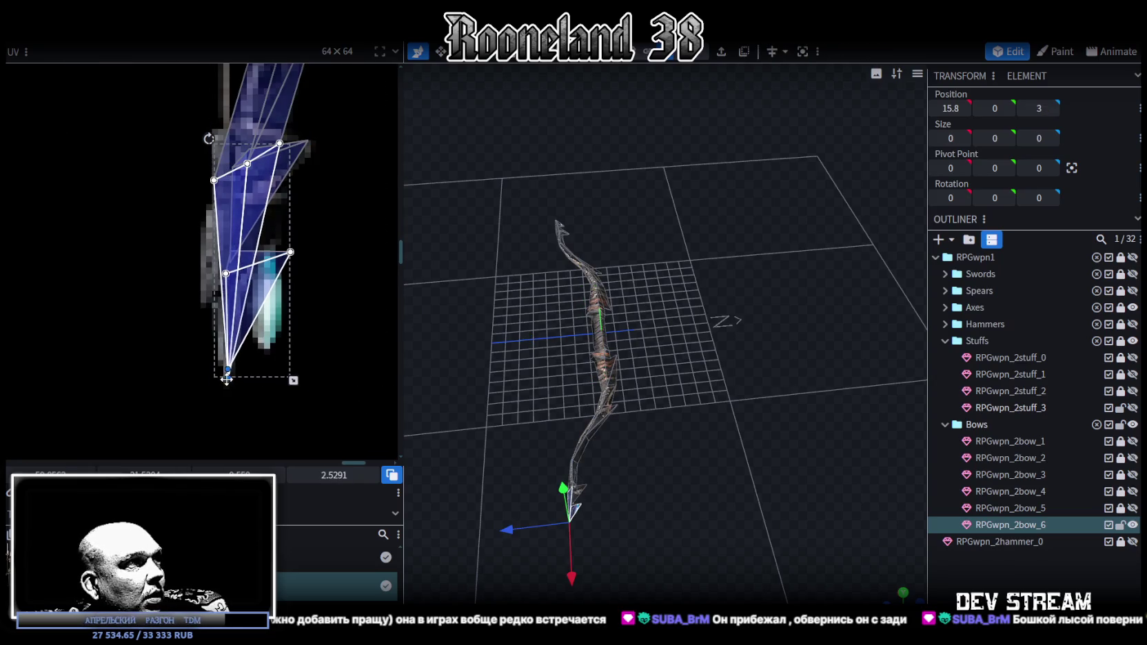
Box-select the spike's UV vertices and move them onto the painted texture spike.
middle_drag(215, 150, 197, 293)
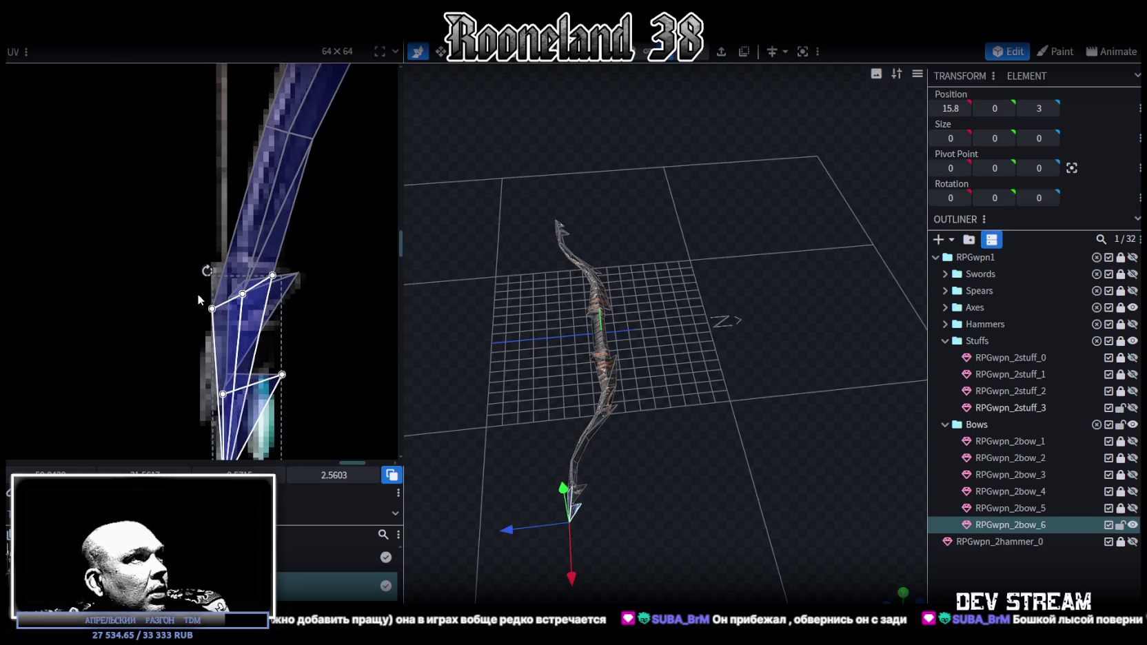
drag(171, 266, 333, 335)
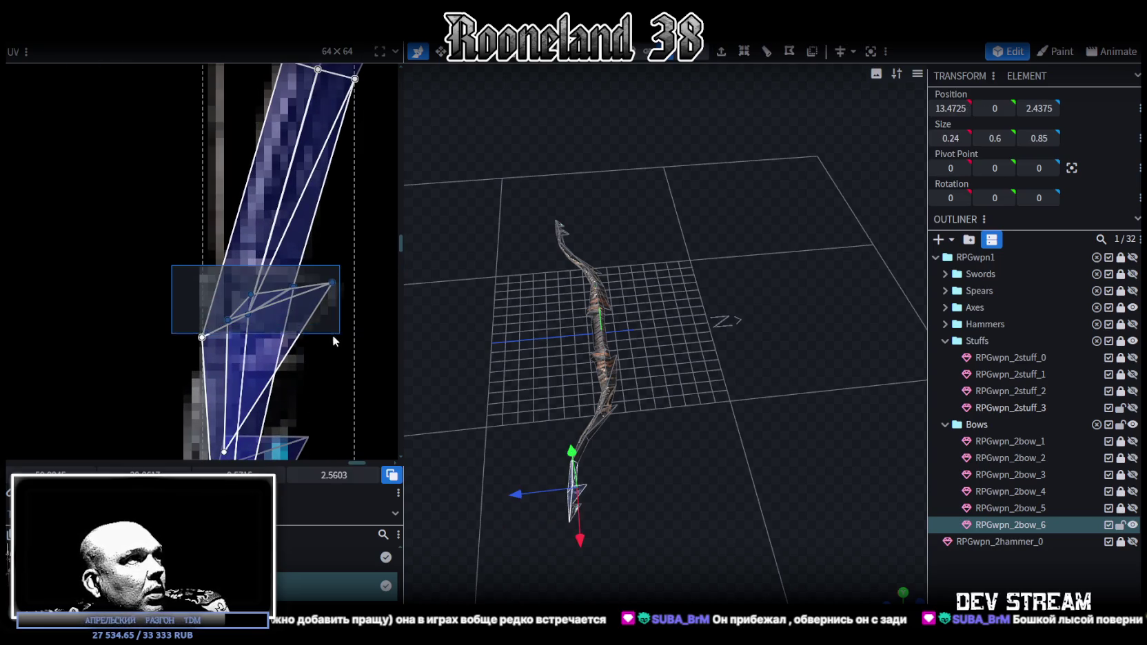
drag(262, 356, 252, 353)
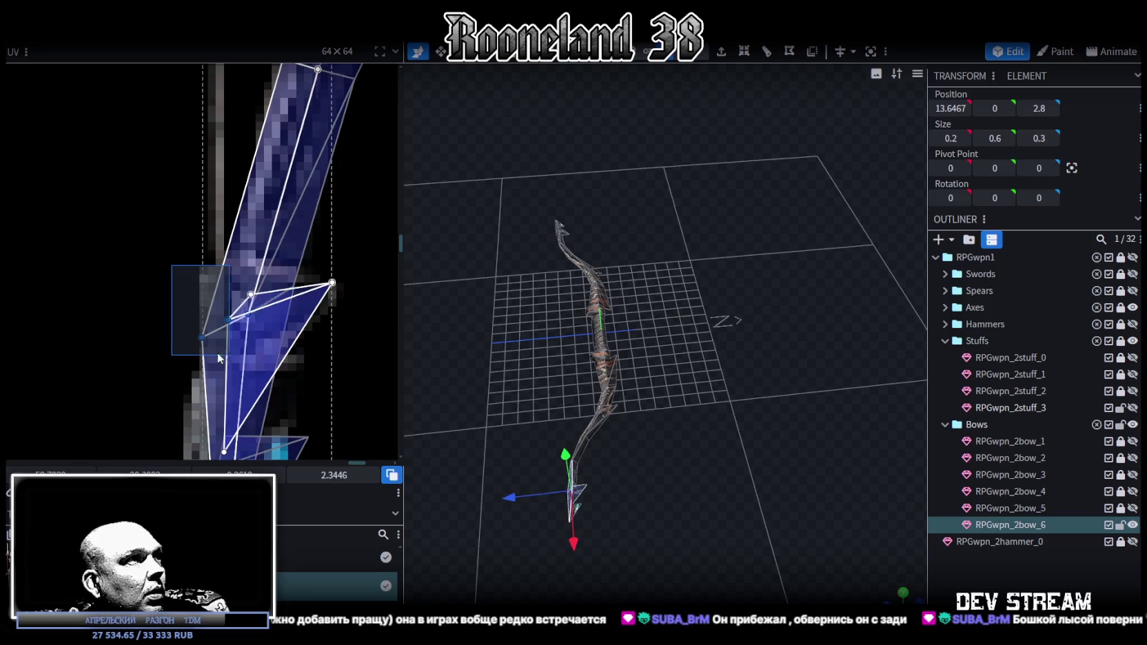
drag(201, 337, 208, 277)
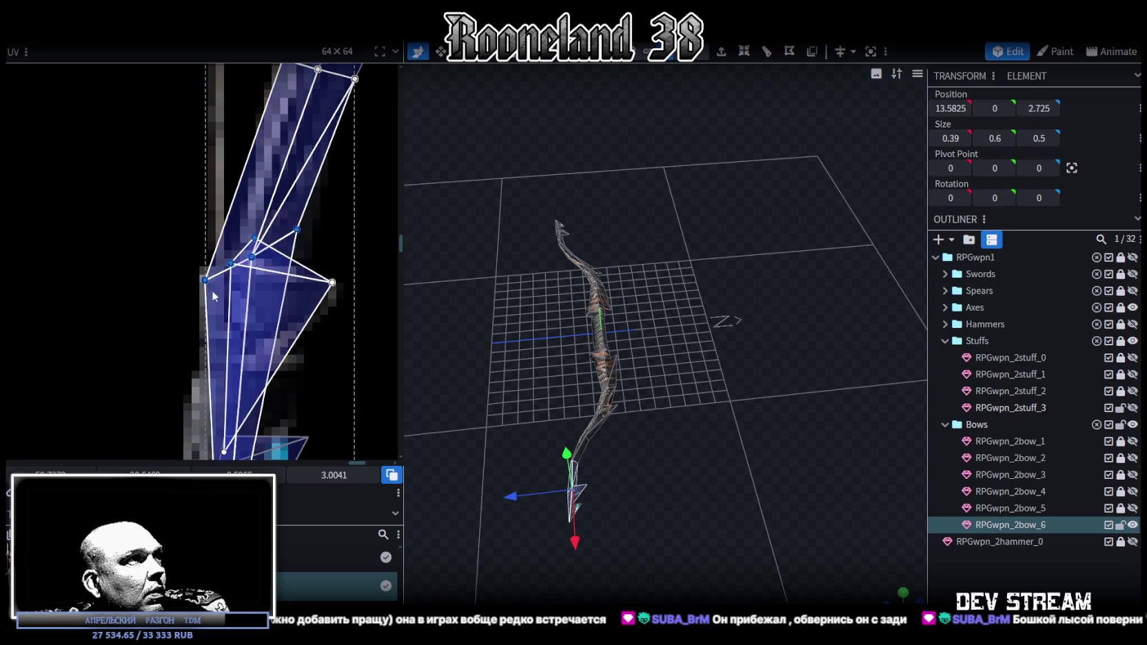
Nudge the upper tip's spike and tip UV vertices into place on the texture.
scroll(200, 389, down, 2)
scroll(199, 388, down, 3)
scroll(221, 276, down, 2)
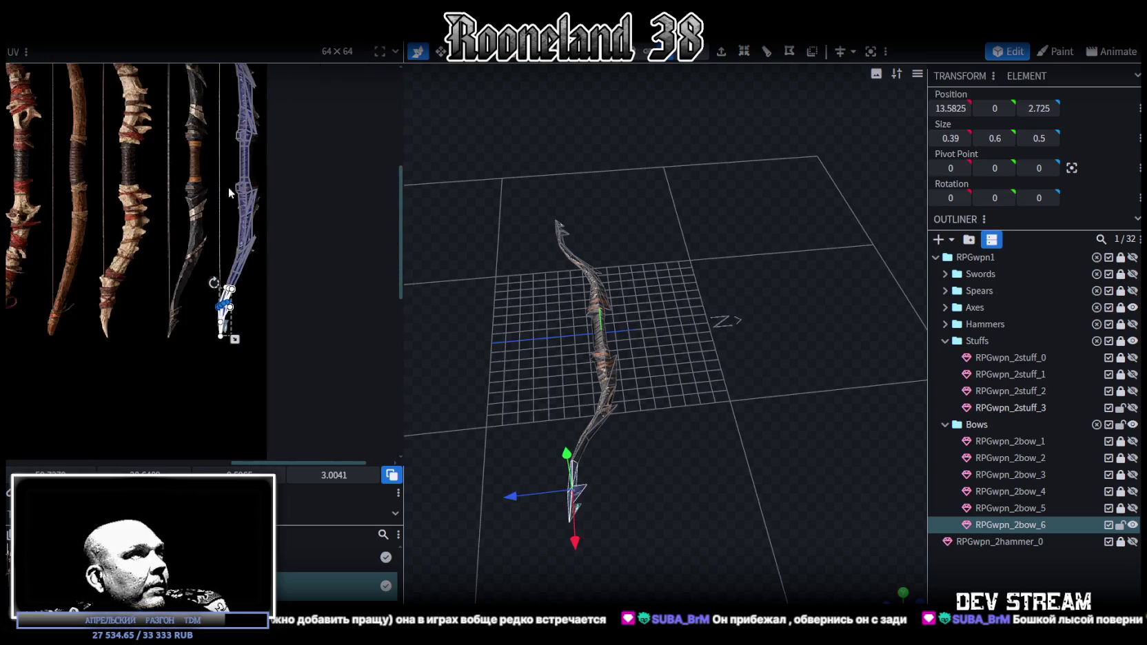
scroll(222, 237, up, 5)
mouse_move(200, 278)
mouse_down()
mouse_move(267, 261)
mouse_move(214, 303)
mouse_move(214, 291)
mouse_up()
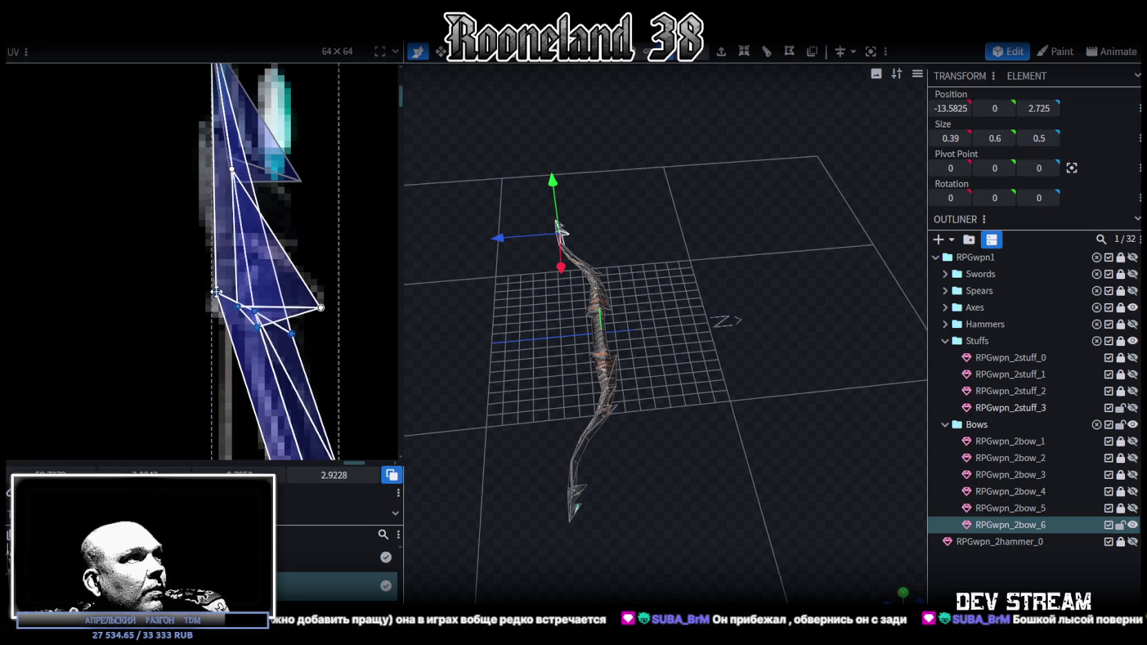
scroll(207, 227, up, 2)
click(208, 158)
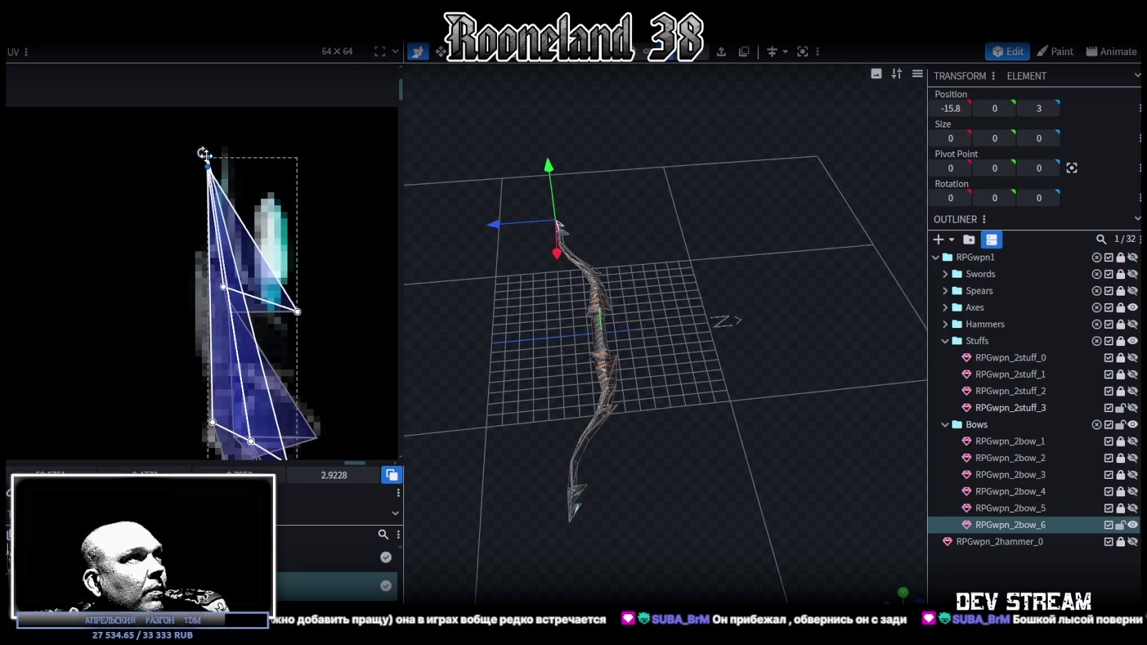
drag(206, 156, 215, 159)
scroll(245, 241, down, 2)
scroll(246, 240, up, 3)
Select another upper-tip face and box-select the spike's outer UV vertex.
click(271, 283)
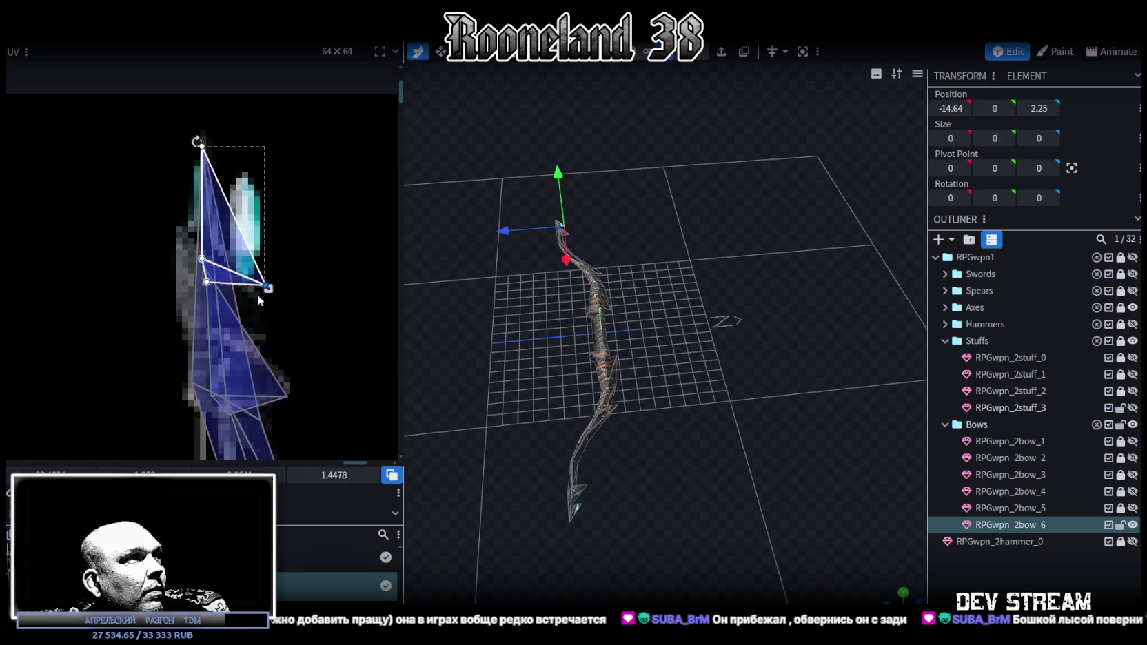
scroll(313, 329, down, 1)
scroll(277, 241, down, 1)
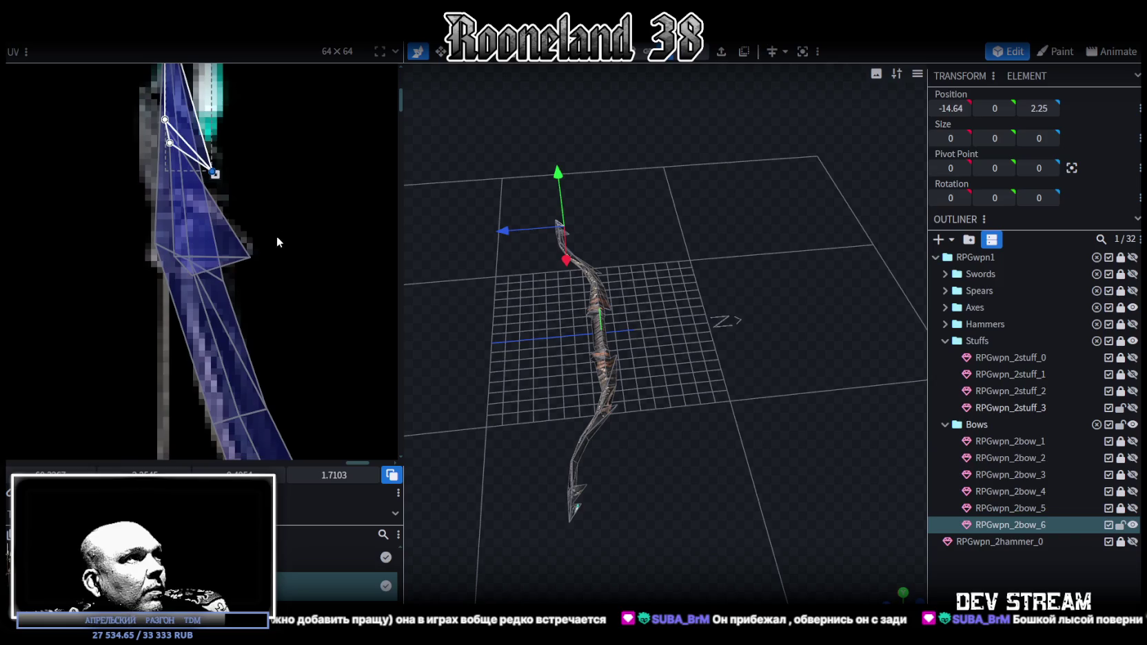
drag(268, 247, 233, 264)
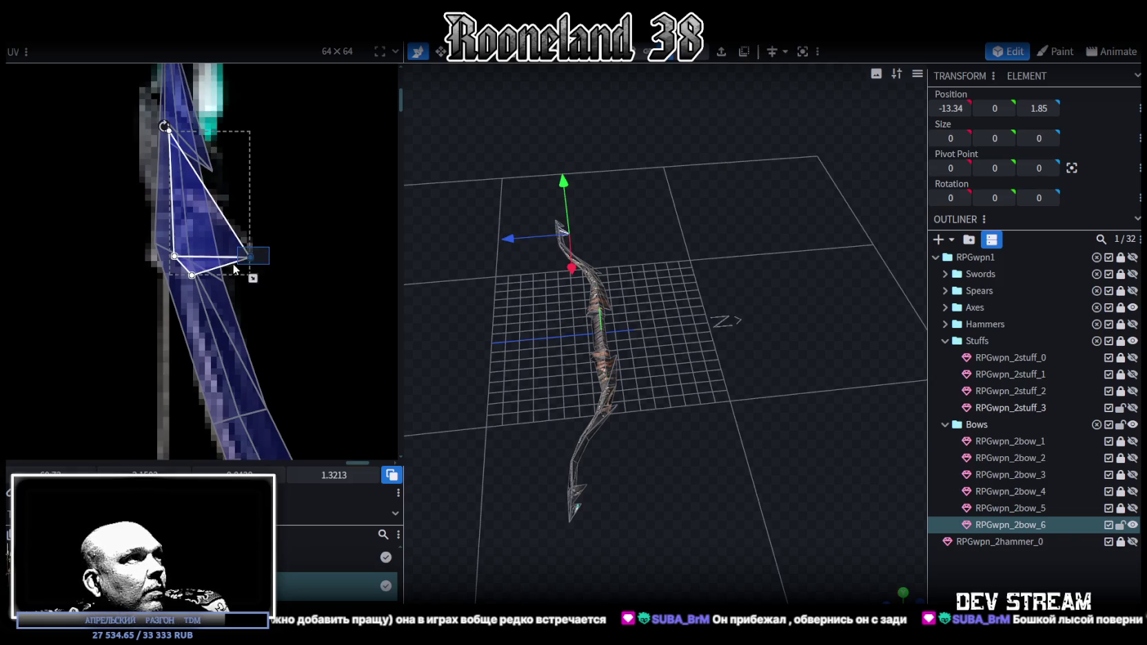
scroll(241, 290, down, 3)
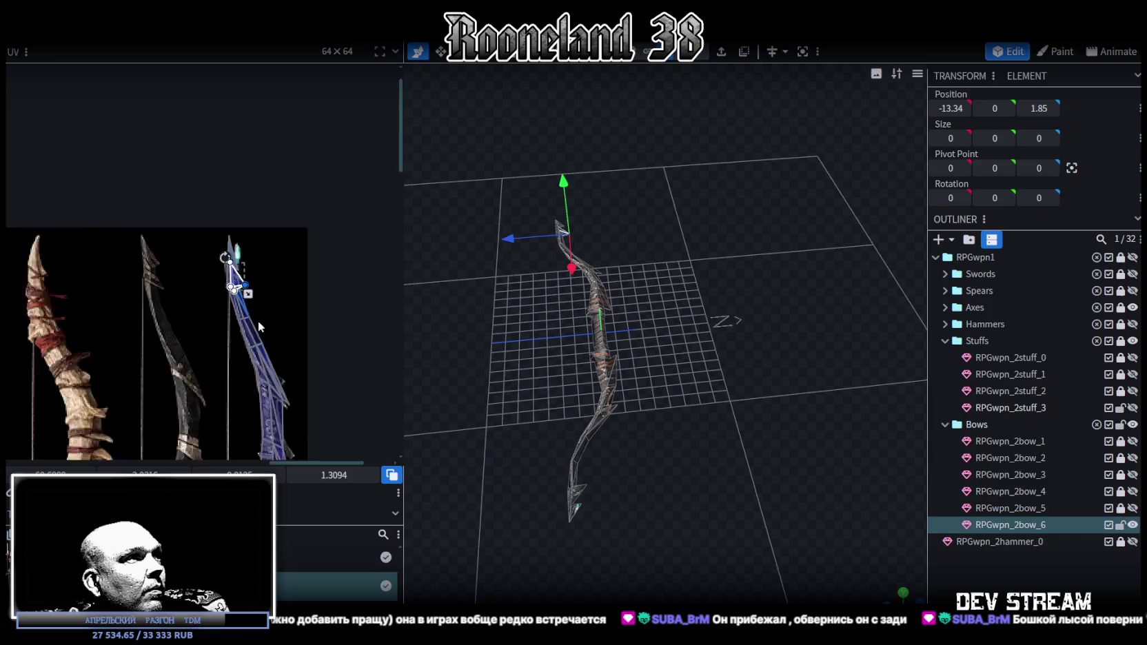
scroll(235, 267, down, 2)
scroll(227, 262, up, 3)
scroll(224, 260, up, 3)
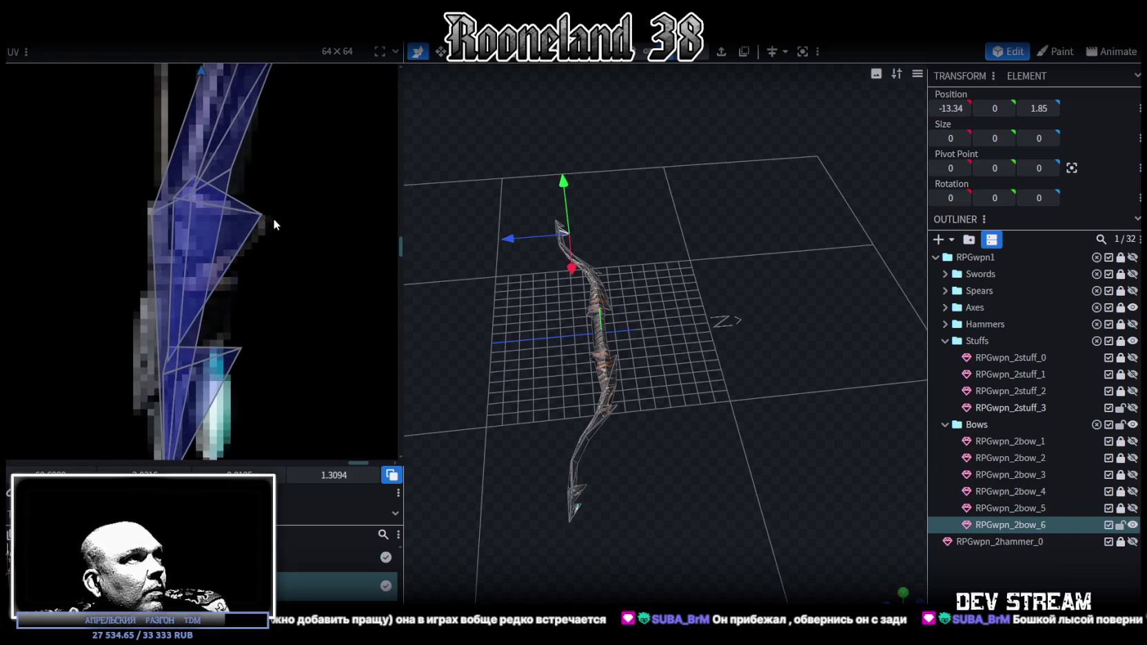
Move a thin spike triangle's UV vertex to fit the painted spike.
click(242, 348)
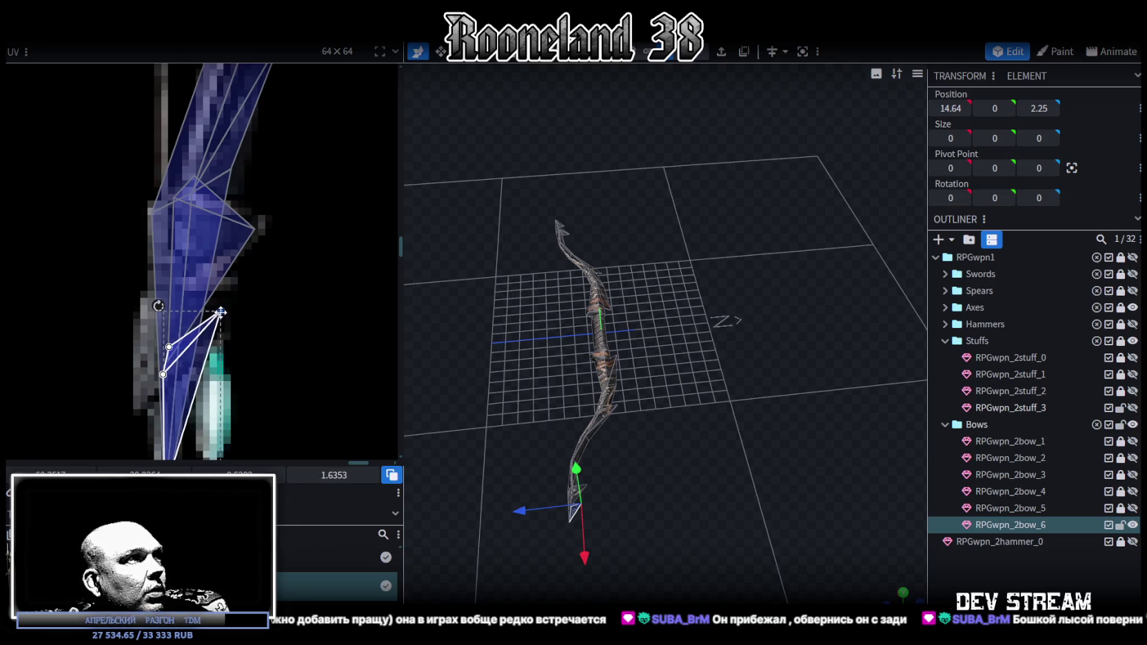
scroll(221, 311, down, 2)
scroll(238, 273, down, 2)
scroll(235, 290, up, 1)
scroll(243, 309, up, 3)
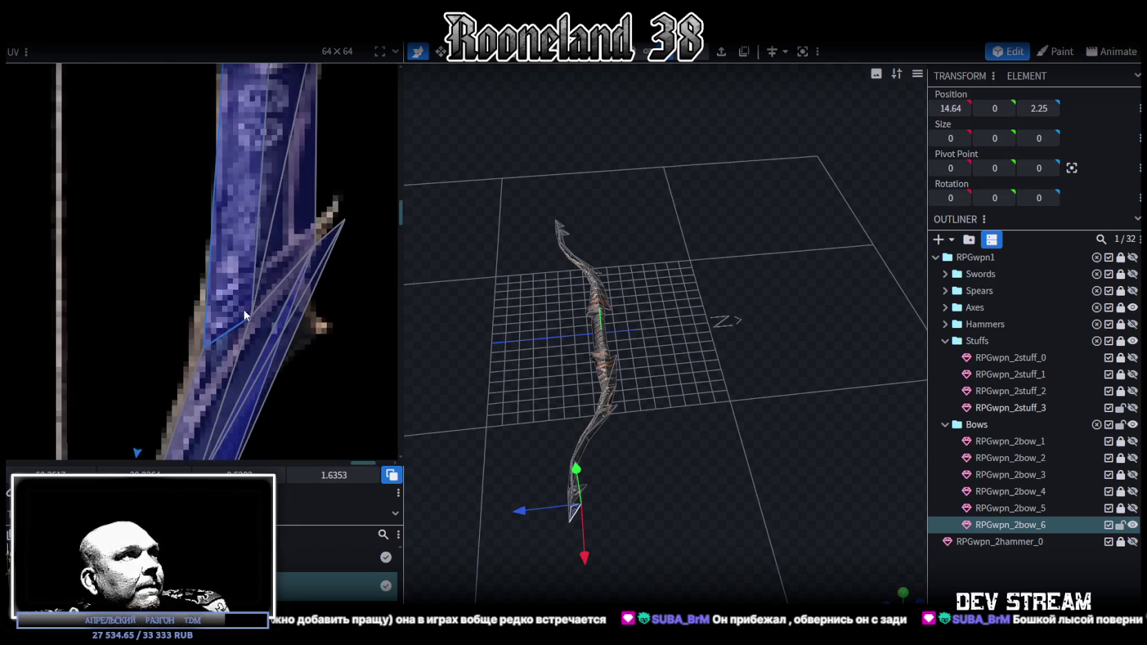
scroll(227, 310, down, 2)
scroll(269, 288, up, 2)
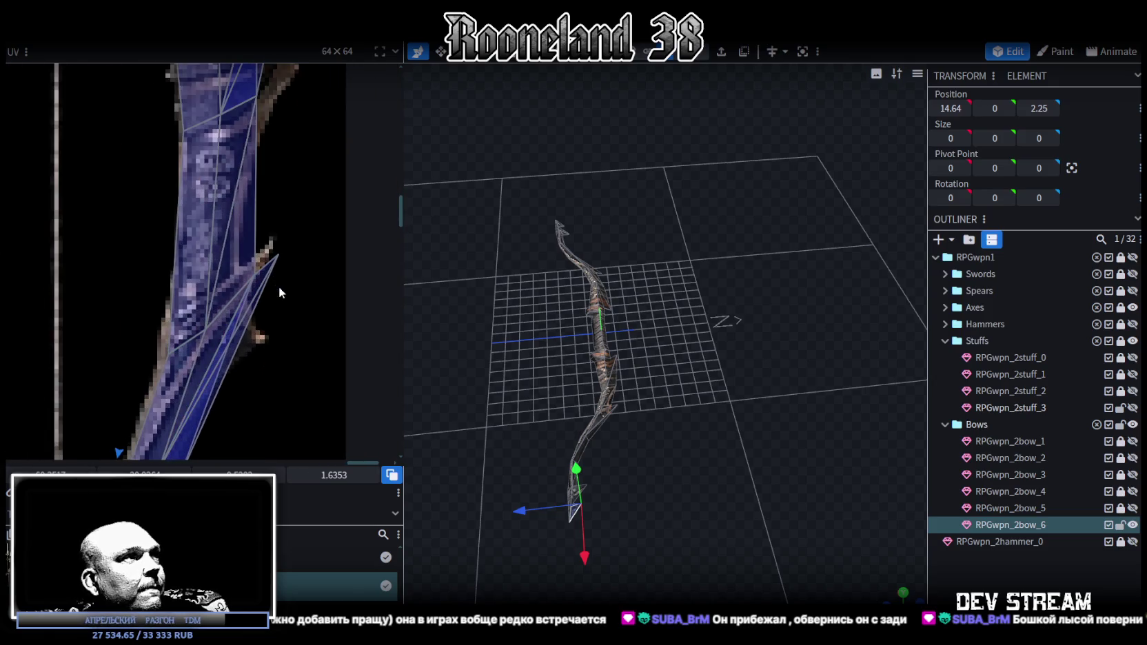
click(277, 259)
scroll(262, 311, down, 2)
scroll(271, 277, up, 1)
scroll(275, 245, up, 1)
drag(269, 214, 240, 301)
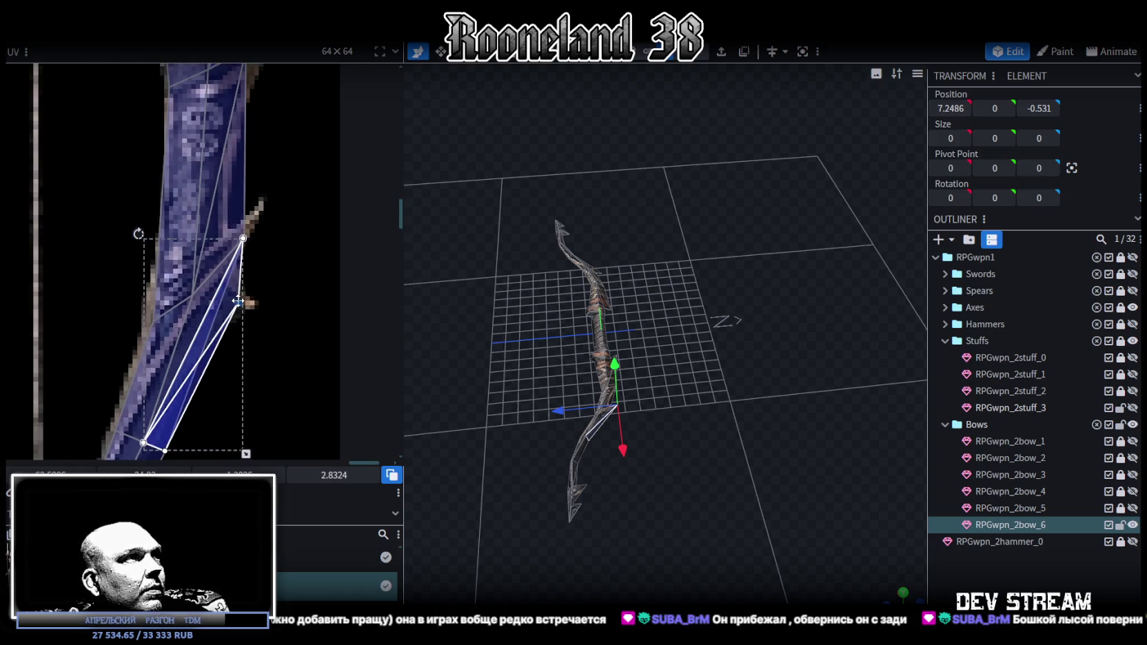
Drag the spike tip UVs onto the painted spike, then select the long handle face.
middle_drag(249, 271, 269, 275)
click(265, 281)
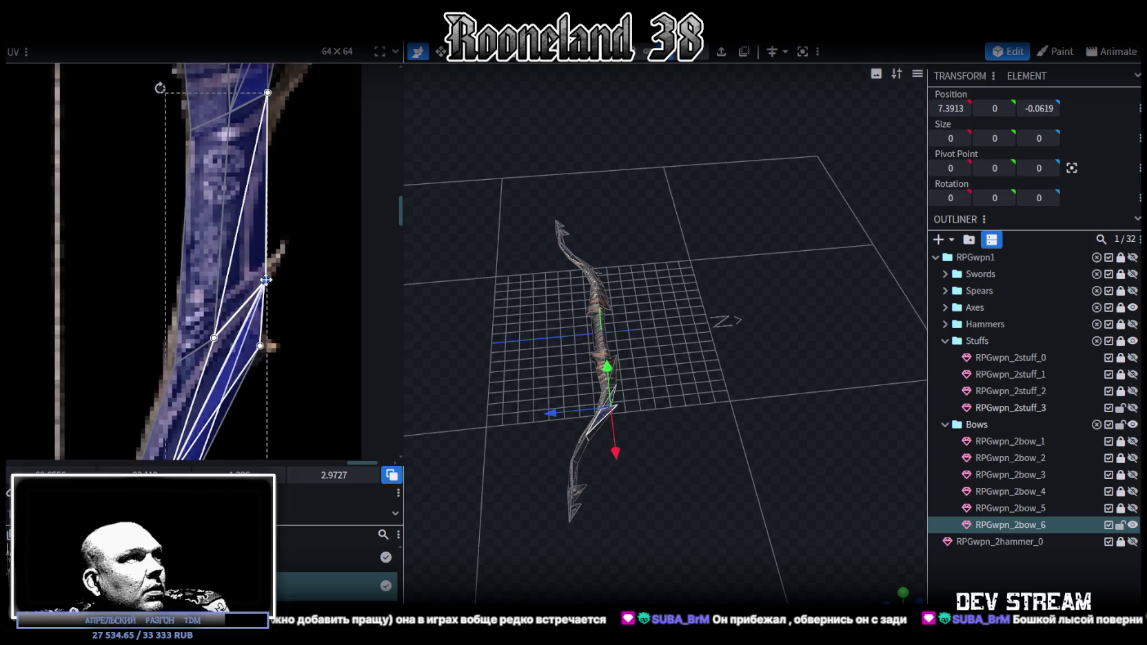
drag(256, 287, 242, 298)
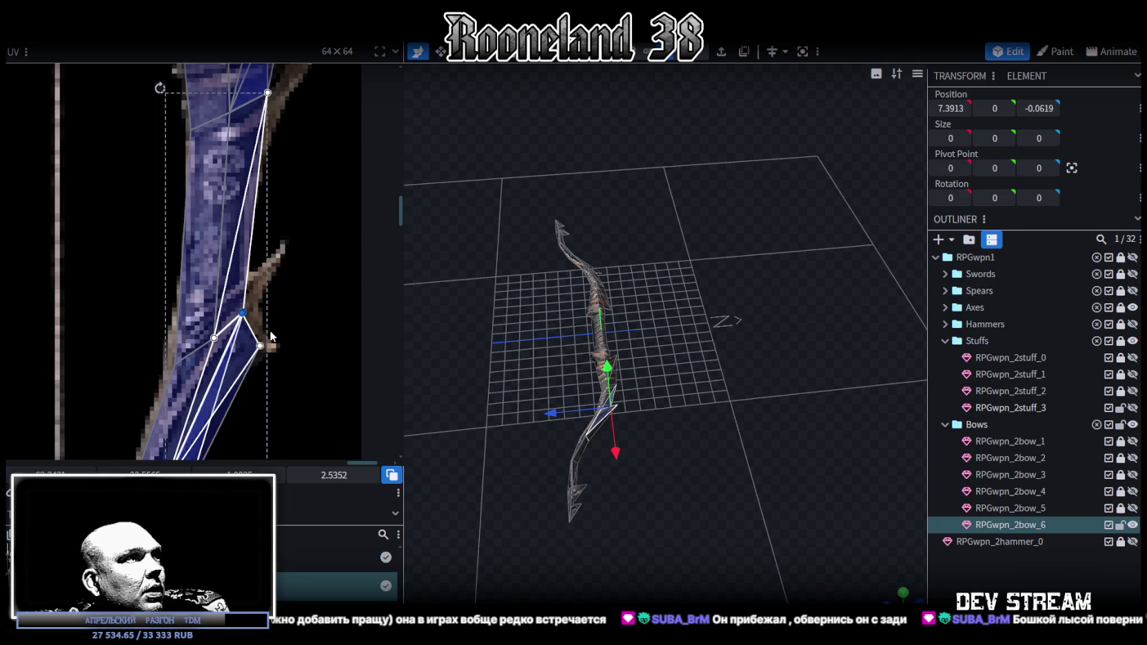
scroll(271, 337, down, 3)
scroll(247, 254, up, 4)
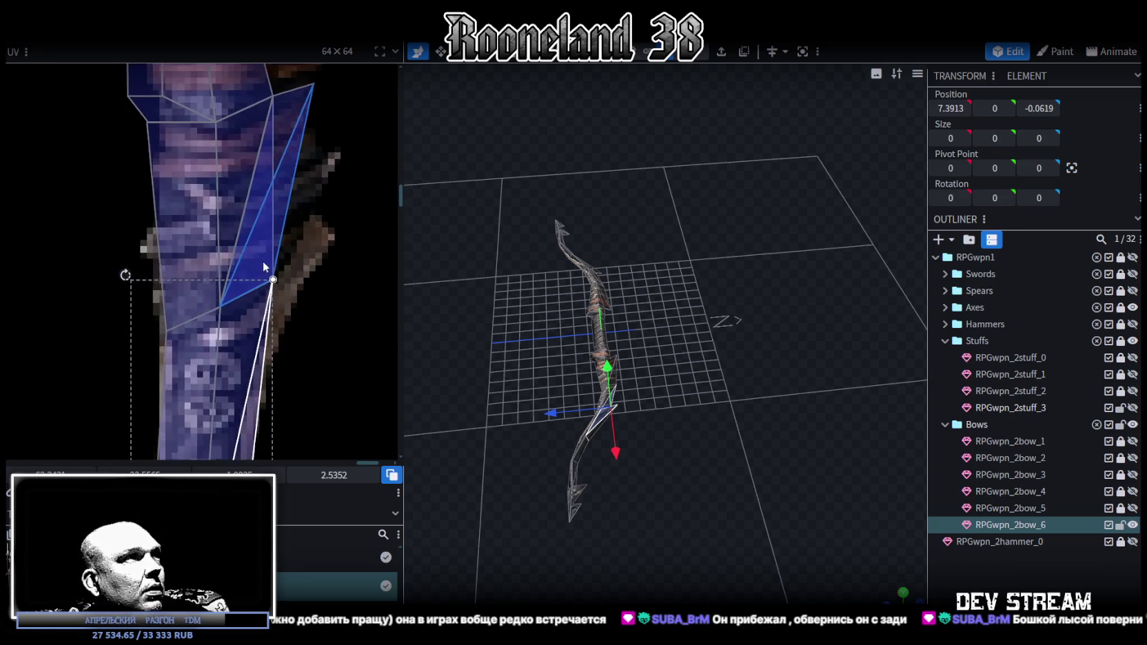
scroll(242, 255, down, 3)
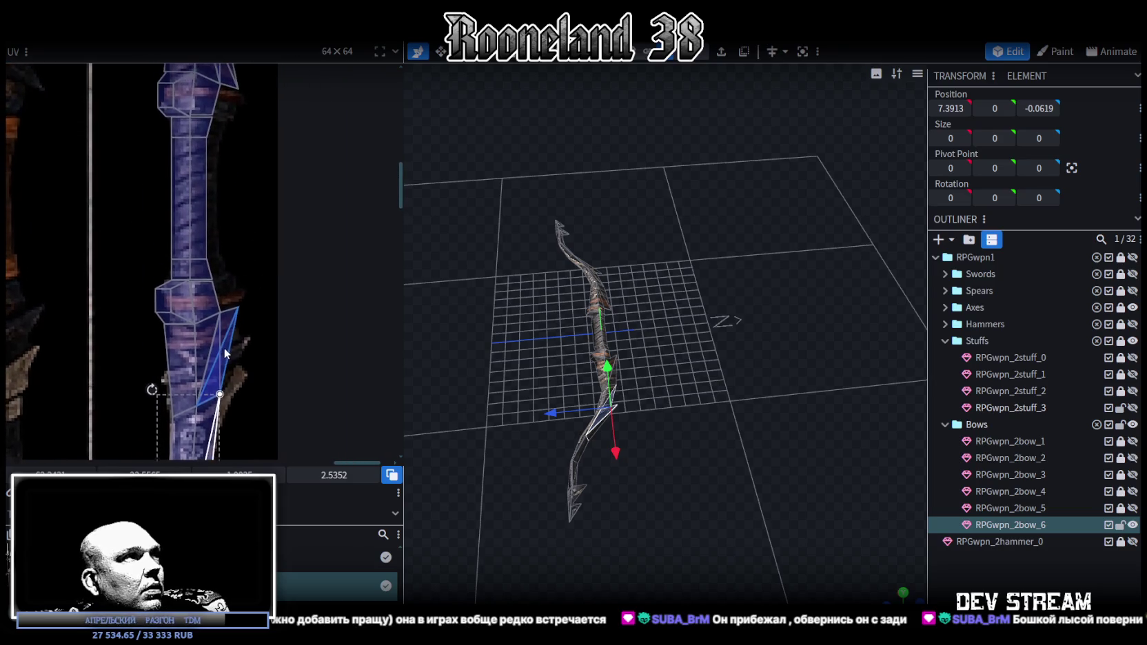
scroll(237, 321, up, 3)
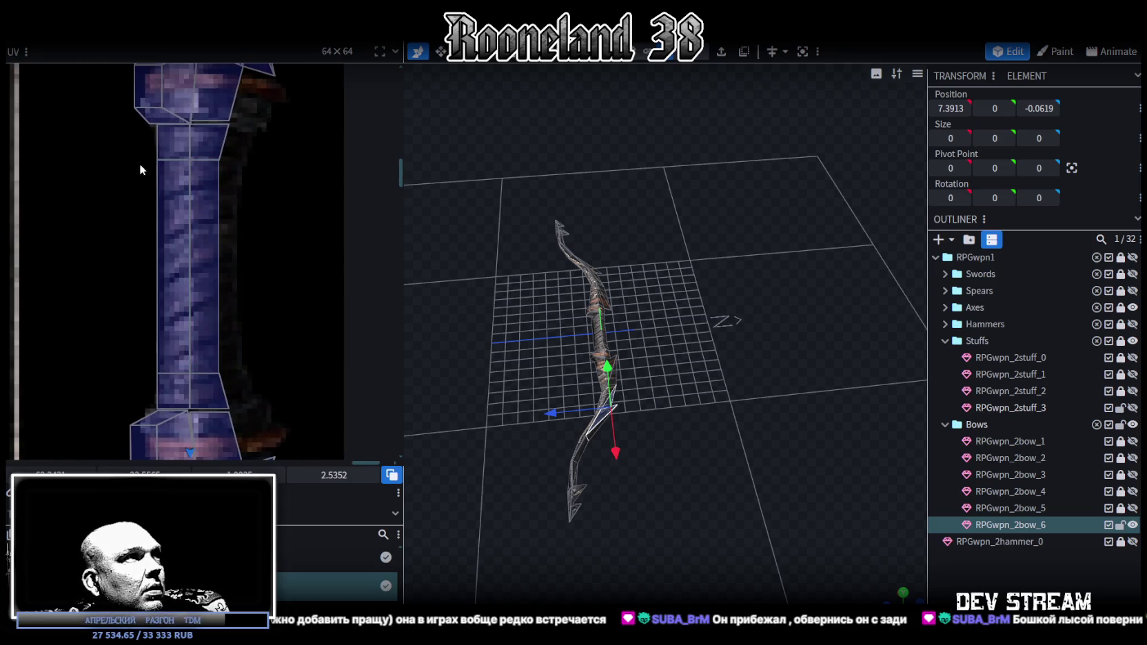
drag(140, 168, 248, 412)
Nudge the handle's UV mapping one texture pixel right and select its right-edge faces.
key(Right)
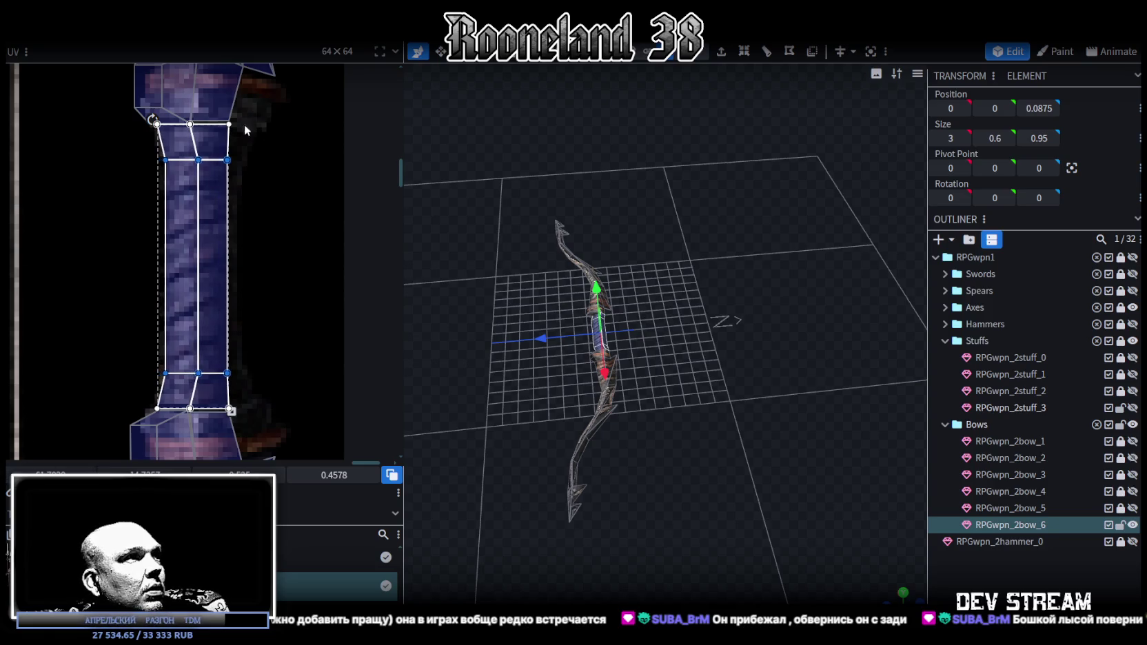
drag(247, 113, 228, 414)
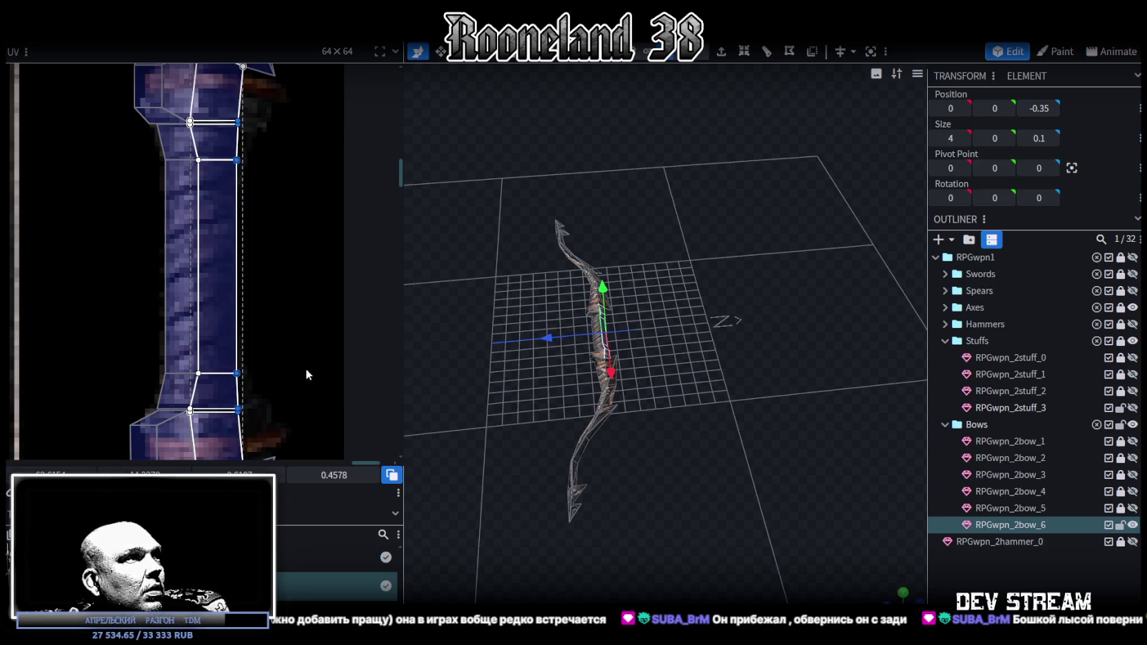
middle_drag(308, 373, 309, 339)
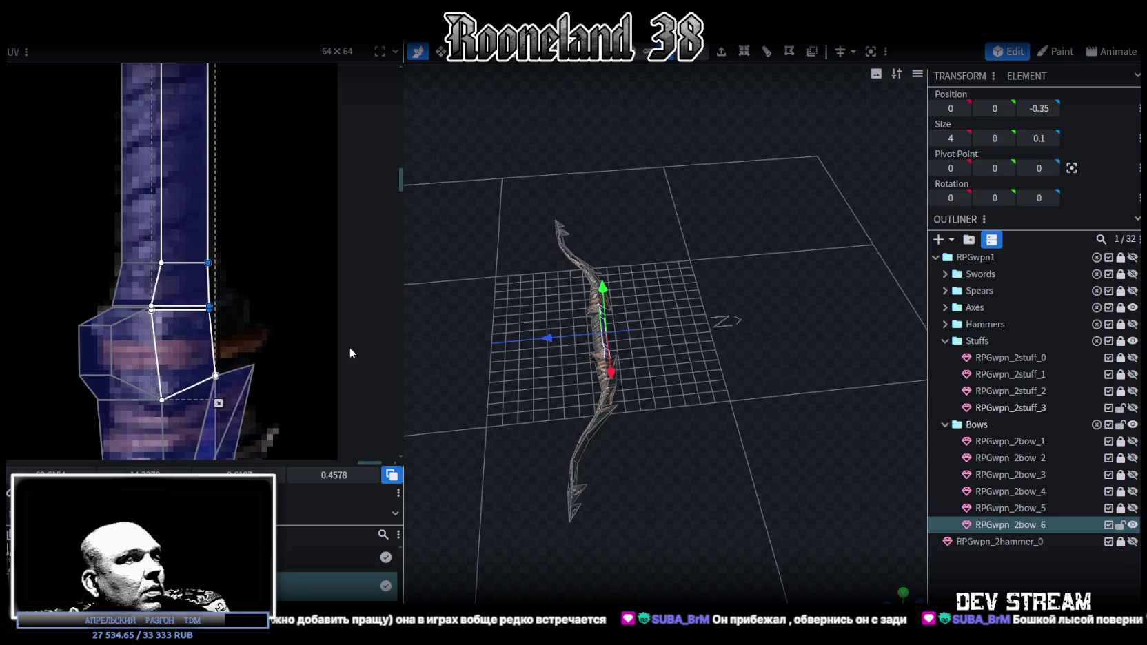
scroll(668, 482, up, 3)
scroll(744, 498, up, 3)
Shift the upper limb tip's UV vertices down and left onto the texture.
mouse_move(902, 593)
mouse_down()
mouse_move(712, 453)
mouse_move(621, 365)
mouse_up()
scroll(646, 402, up, 5)
scroll(649, 412, down, 2)
mouse_move(653, 421)
mouse_down()
mouse_move(596, 423)
mouse_move(555, 404)
mouse_move(688, 410)
mouse_move(717, 400)
mouse_up()
scroll(273, 306, down, 3)
scroll(265, 324, up, 2)
scroll(290, 358, up, 1)
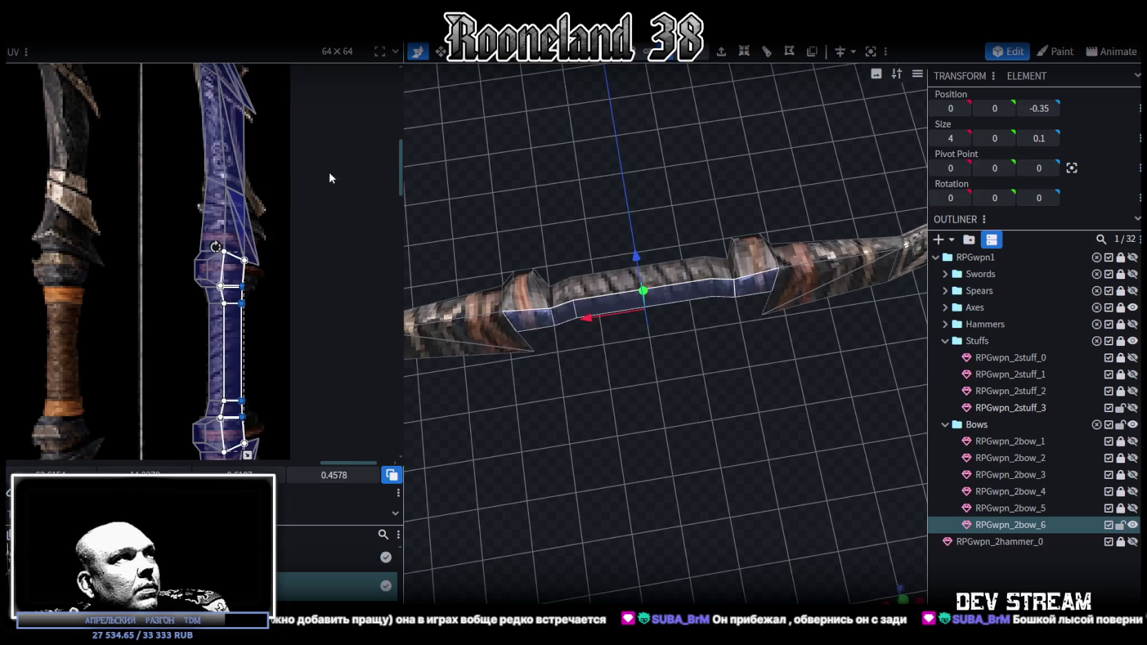
scroll(306, 250, up, 2)
scroll(280, 181, up, 3)
click(257, 218)
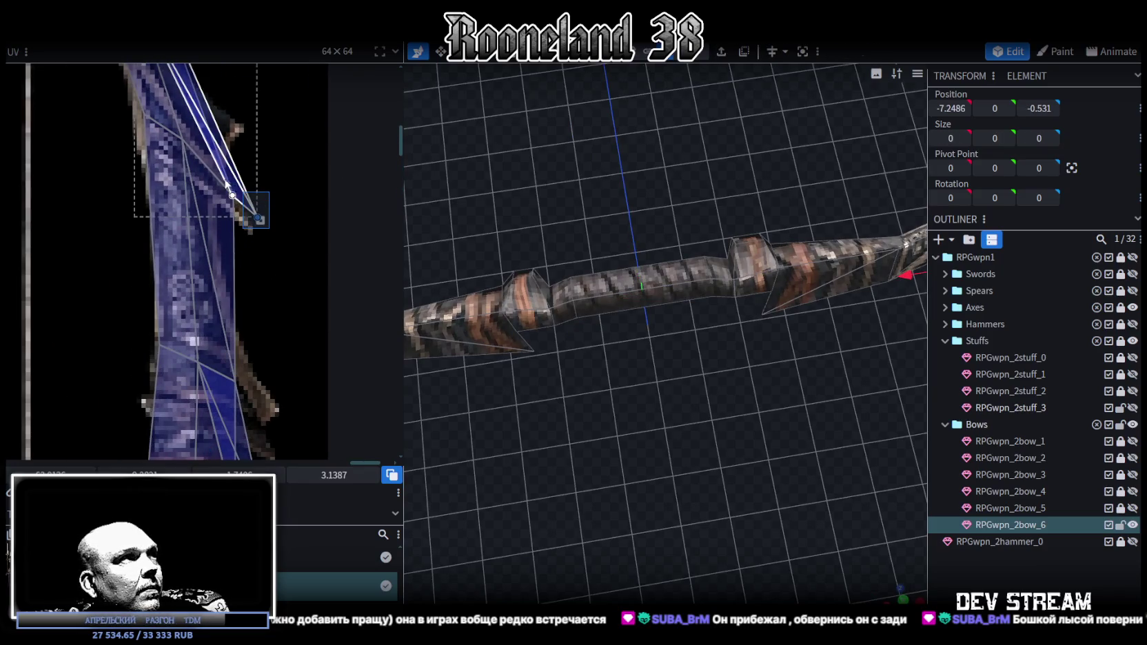
shift+click(233, 195)
shift+click(143, 115)
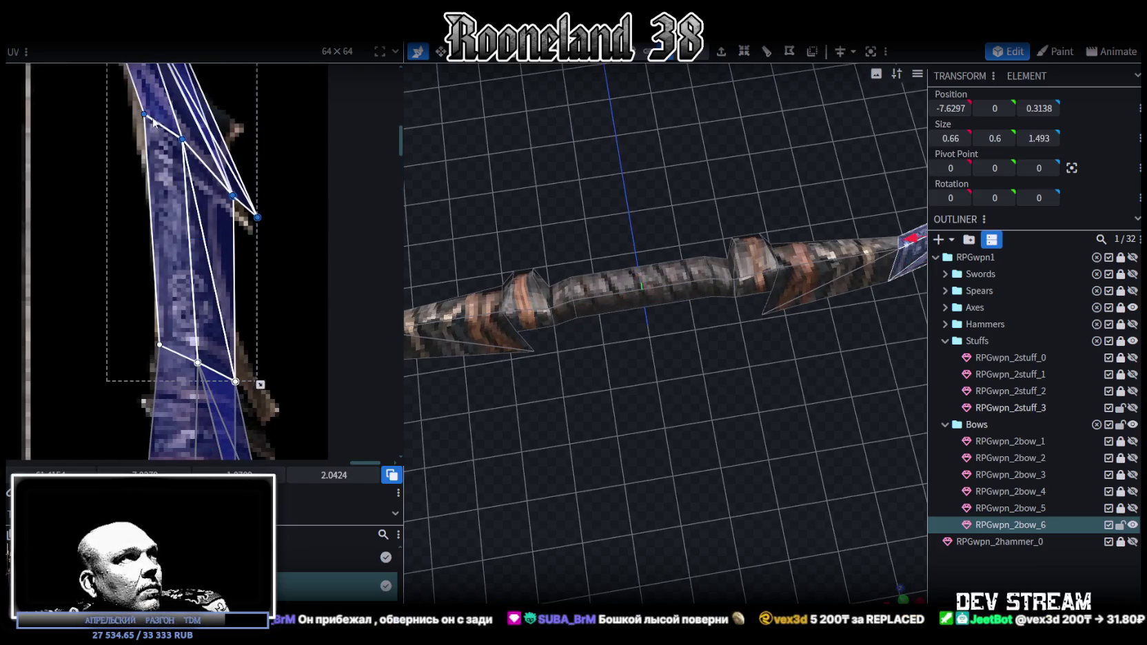
drag(143, 114, 135, 125)
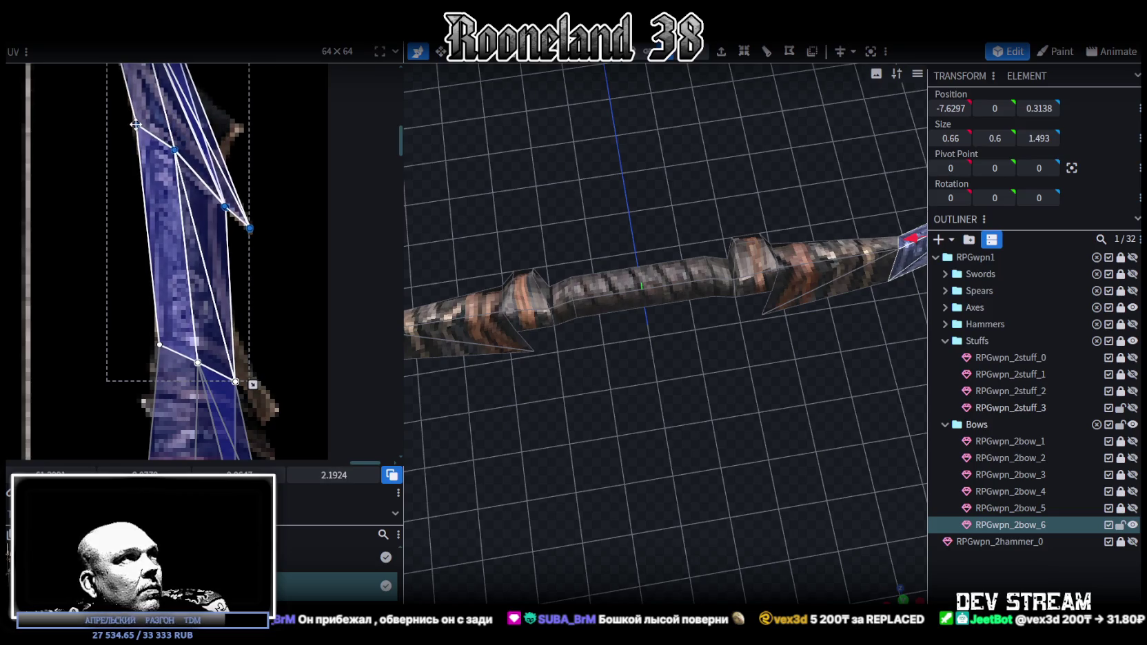
Zoom around and orbit the model so the bow runs diagonally.
scroll(159, 179, down, 3)
scroll(172, 200, up, 2)
scroll(174, 203, up, 3)
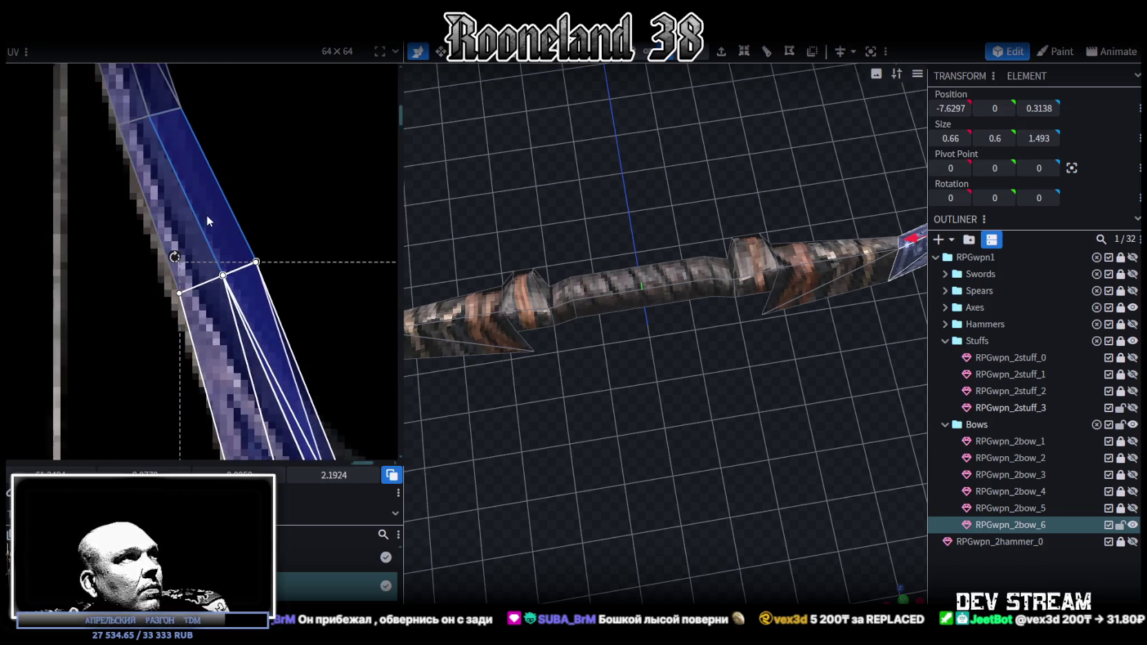
scroll(220, 218, down, 3)
scroll(261, 119, down, 1)
scroll(240, 262, up, 1)
scroll(236, 254, up, 2)
scroll(235, 226, up, 1)
scroll(212, 264, up, 1)
scroll(259, 266, up, 1)
scroll(236, 225, up, 1)
scroll(260, 168, up, 1)
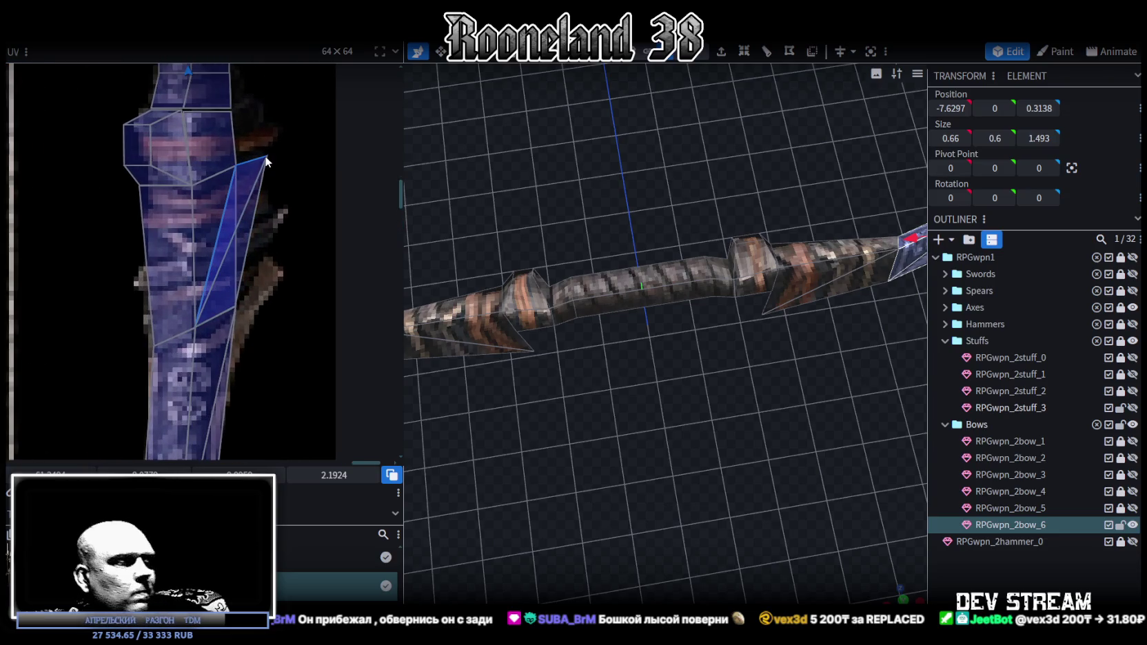
scroll(263, 265, up, 3)
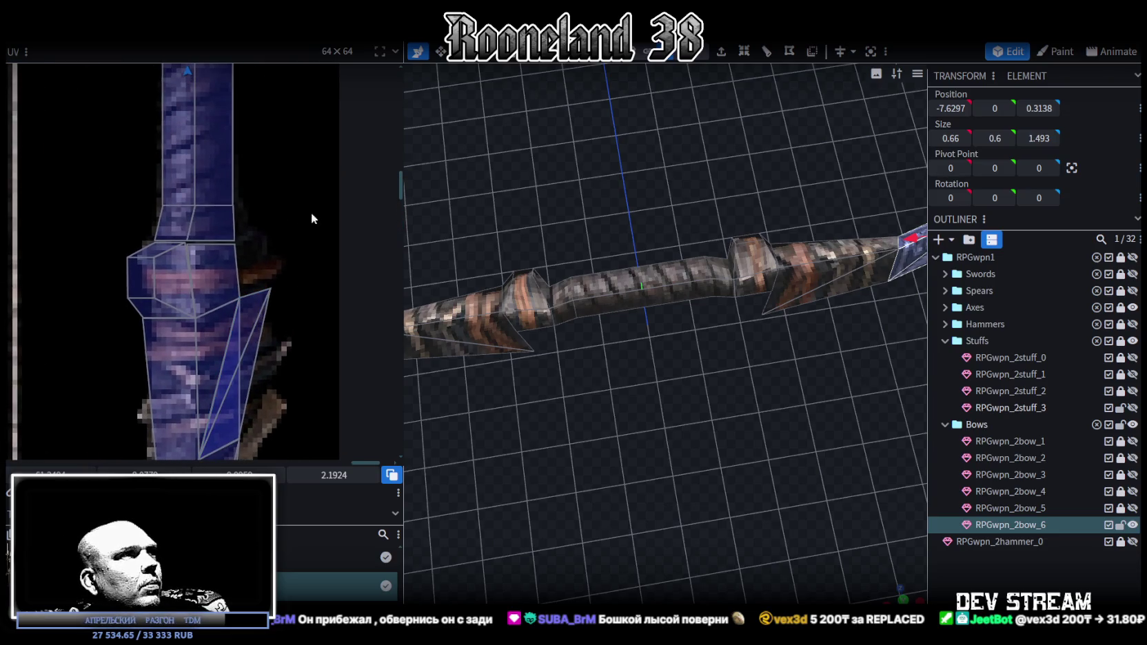
mouse_move(729, 429)
mouse_down()
mouse_move(819, 409)
mouse_move(749, 364)
mouse_move(710, 242)
mouse_up()
click(542, 397)
mouse_move(657, 418)
mouse_down()
mouse_move(615, 334)
mouse_move(543, 319)
mouse_up()
click(766, 286)
mouse_move(764, 292)
mouse_down()
mouse_move(654, 394)
mouse_move(766, 367)
mouse_move(883, 540)
mouse_up()
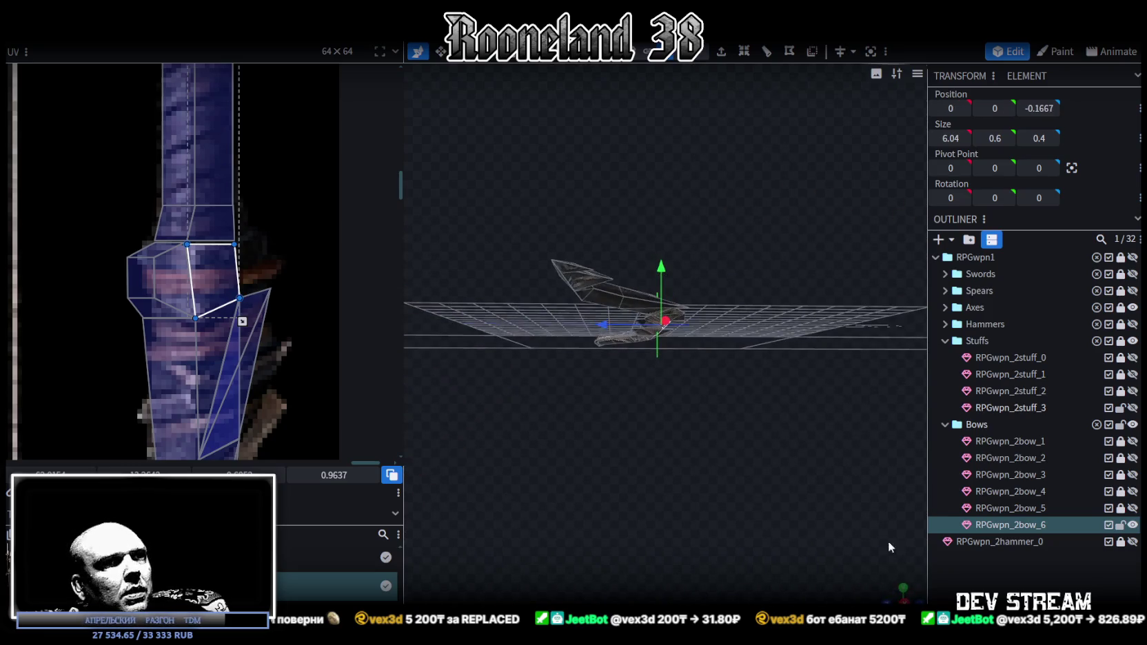
click(903, 589)
drag(486, 335, 817, 298)
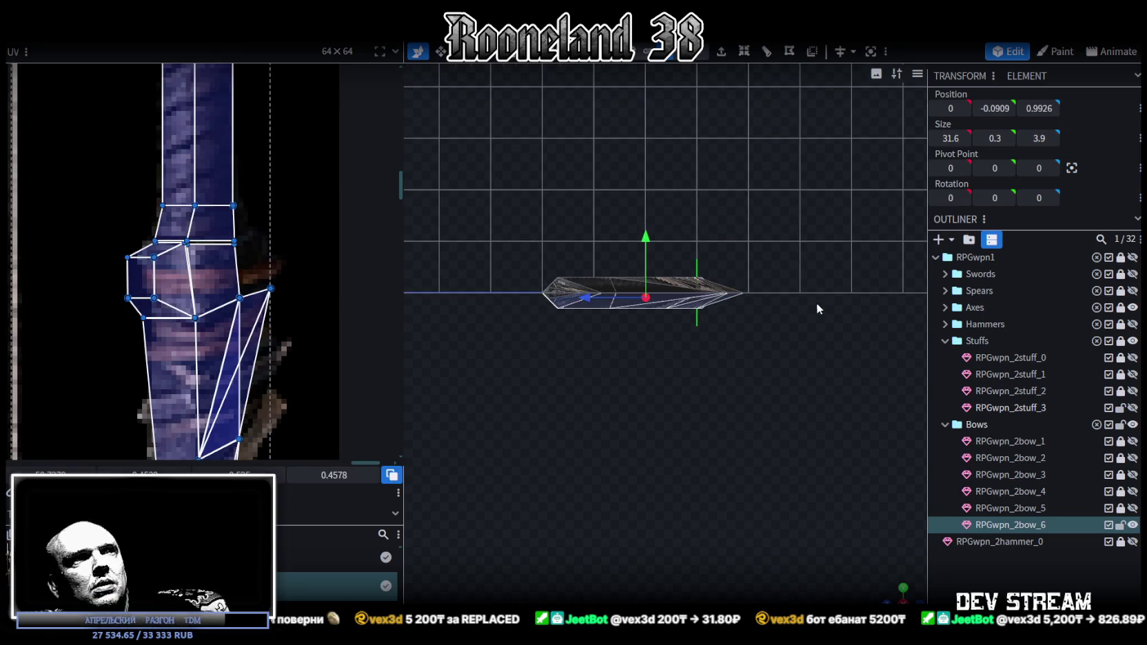
drag(495, 358, 788, 297)
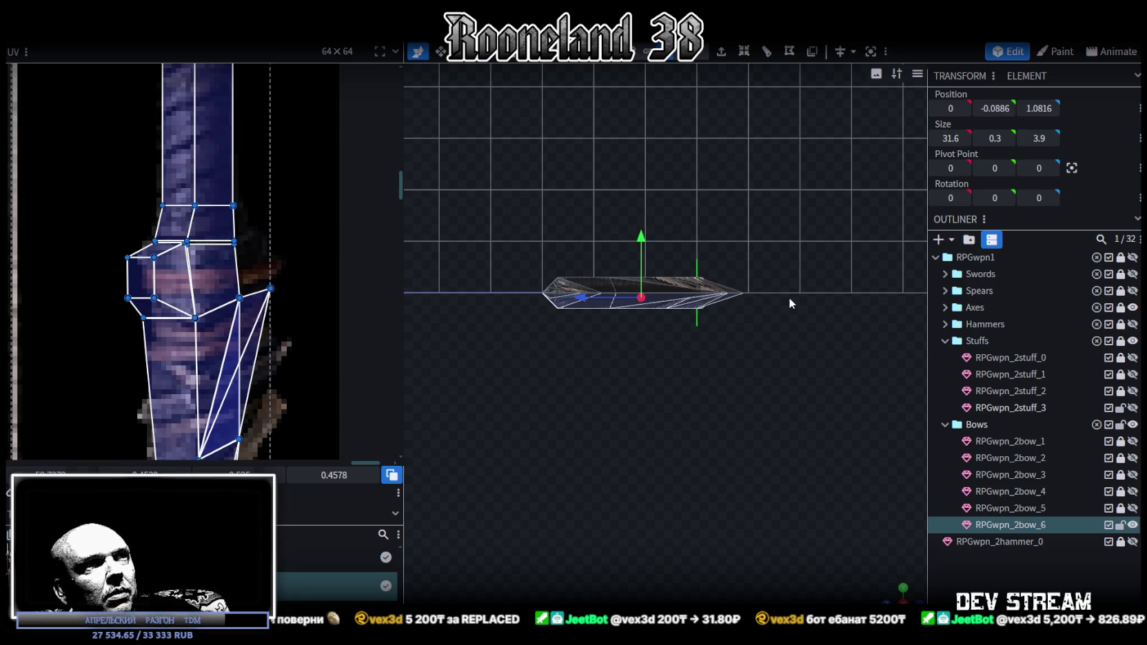
click(789, 297)
drag(712, 330, 661, 65)
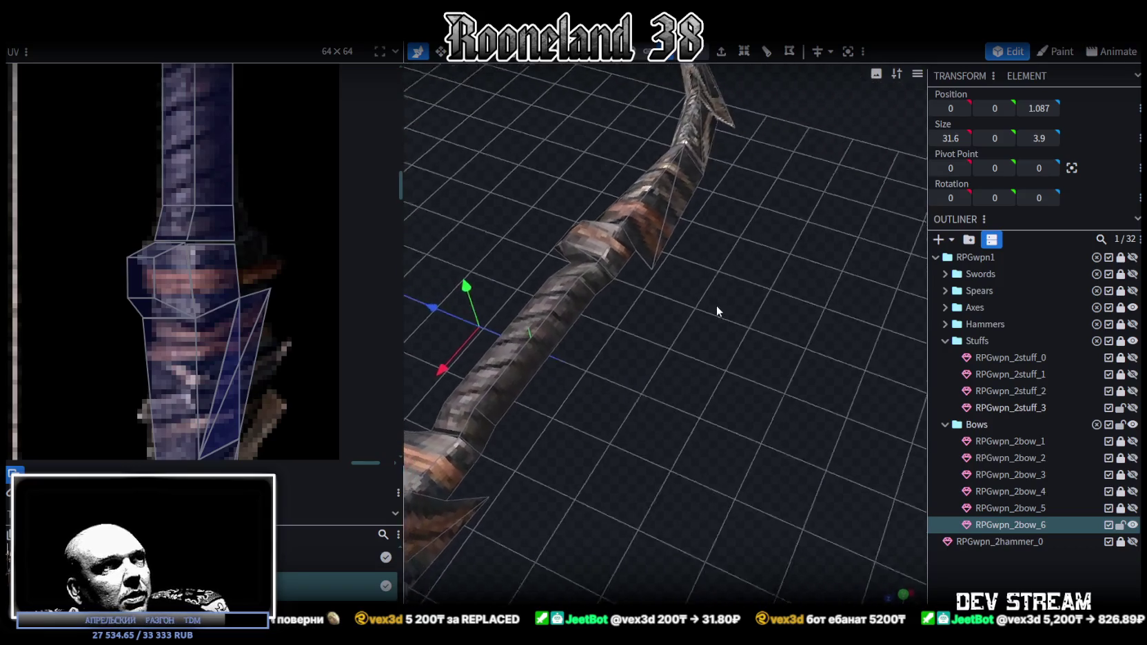
Extrude the selected handle faces toward Z- to start the guard blocks.
click(630, 251)
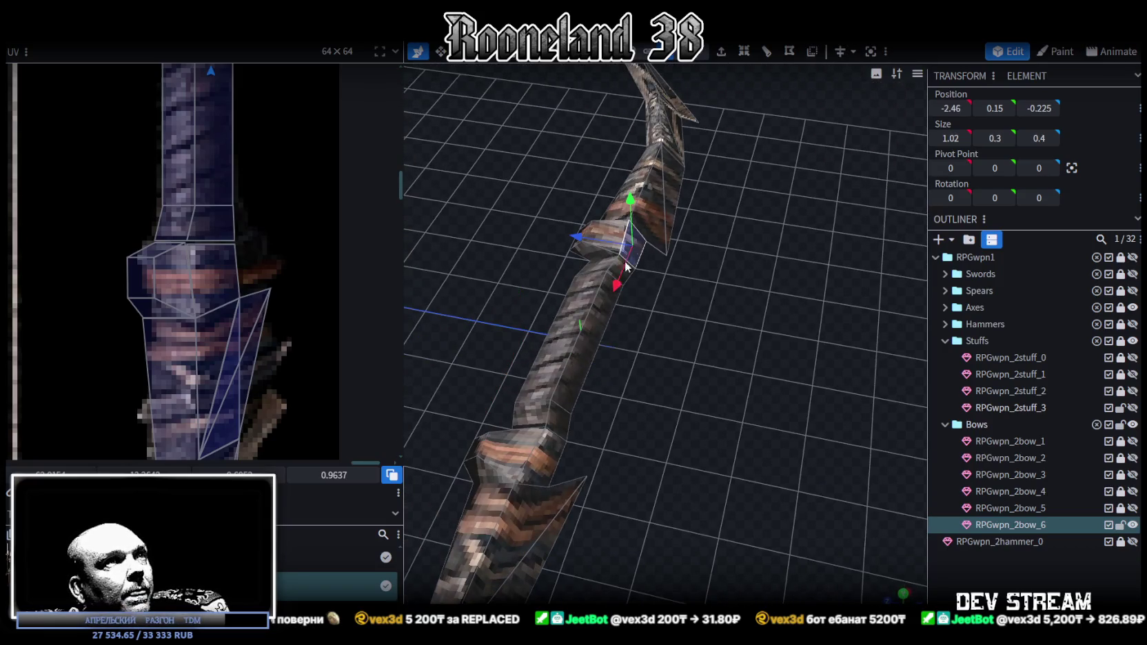
mouse_move(550, 469)
mouse_down()
mouse_move(654, 469)
mouse_move(764, 146)
mouse_up()
click(724, 61)
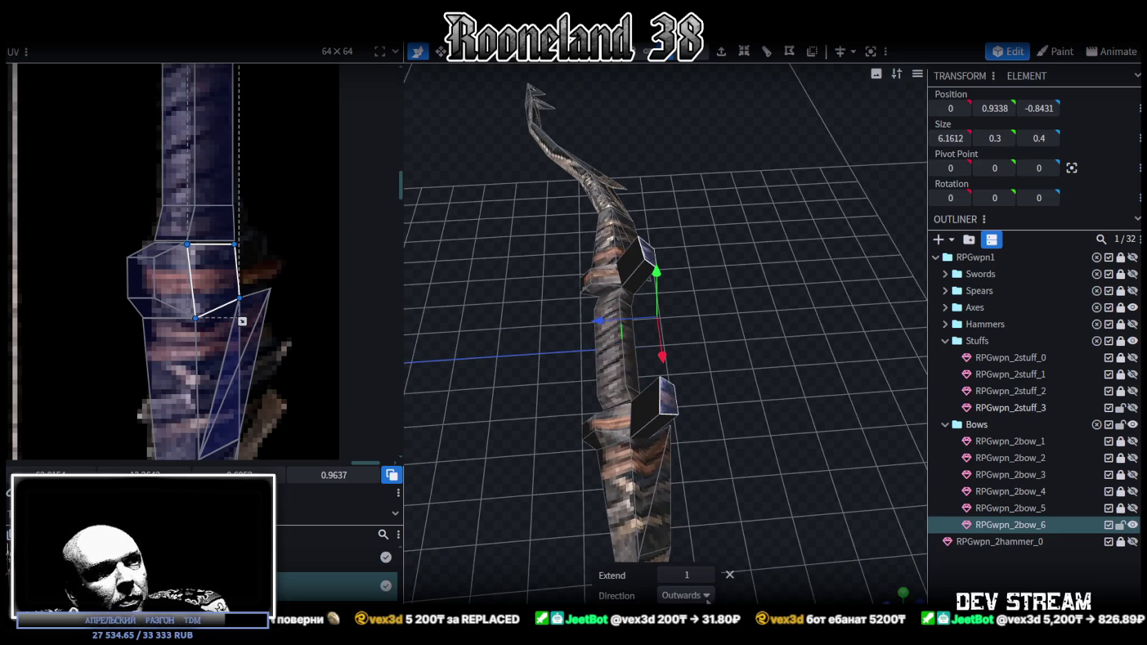
click(705, 596)
click(671, 577)
mouse_move(756, 444)
mouse_down()
mouse_move(755, 478)
mouse_move(601, 520)
mouse_move(609, 504)
mouse_move(764, 498)
mouse_move(723, 390)
mouse_up()
Shift the extrusion along the depth axis and narrow it from 5.84 to 5.44 wide.
key(v)
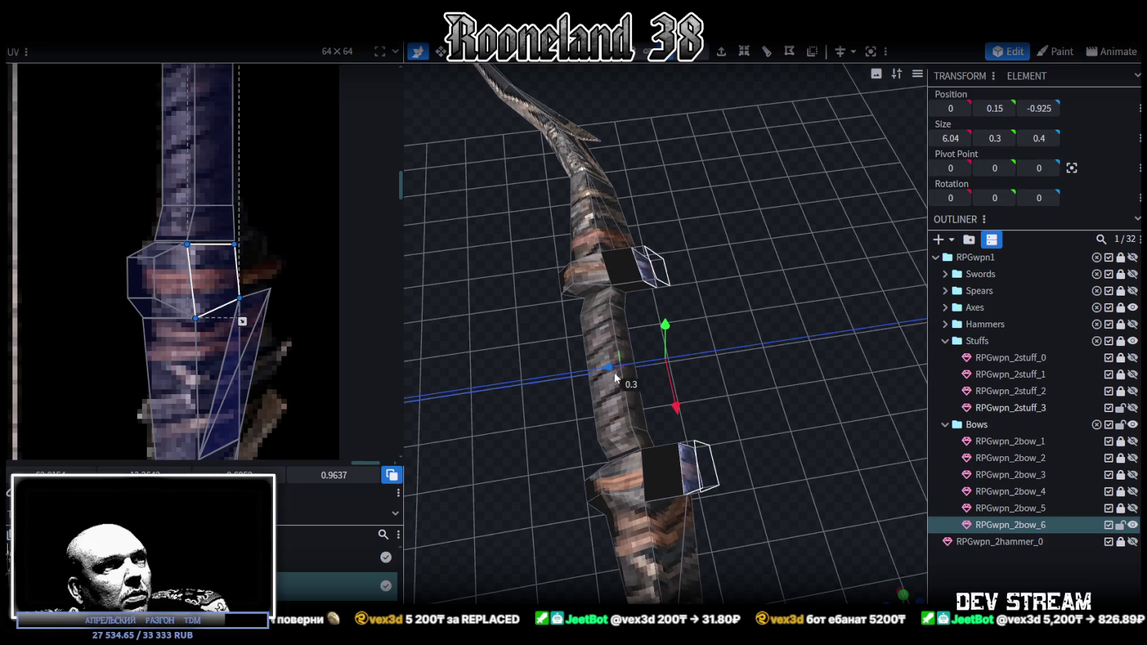
mouse_move(609, 374)
mouse_down()
mouse_move(573, 399)
mouse_move(639, 340)
mouse_move(641, 305)
mouse_up()
mouse_move(637, 401)
mouse_down()
mouse_move(675, 363)
mouse_move(777, 483)
mouse_move(714, 470)
mouse_move(739, 433)
mouse_move(684, 300)
mouse_up()
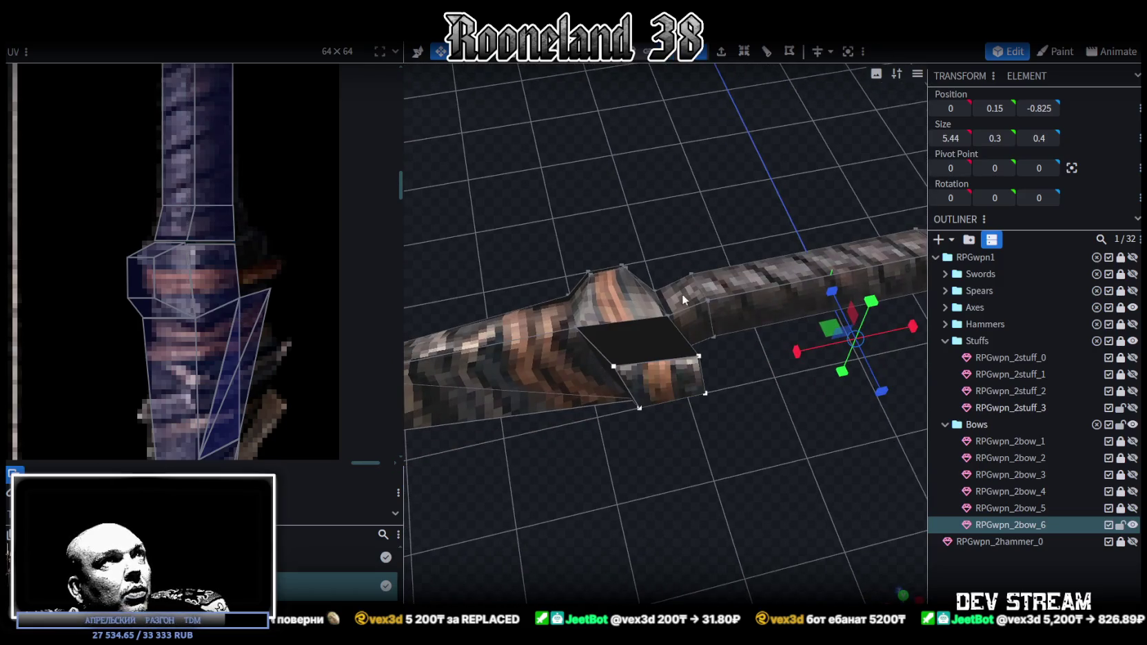
right_click(702, 356)
mouse_move(750, 334)
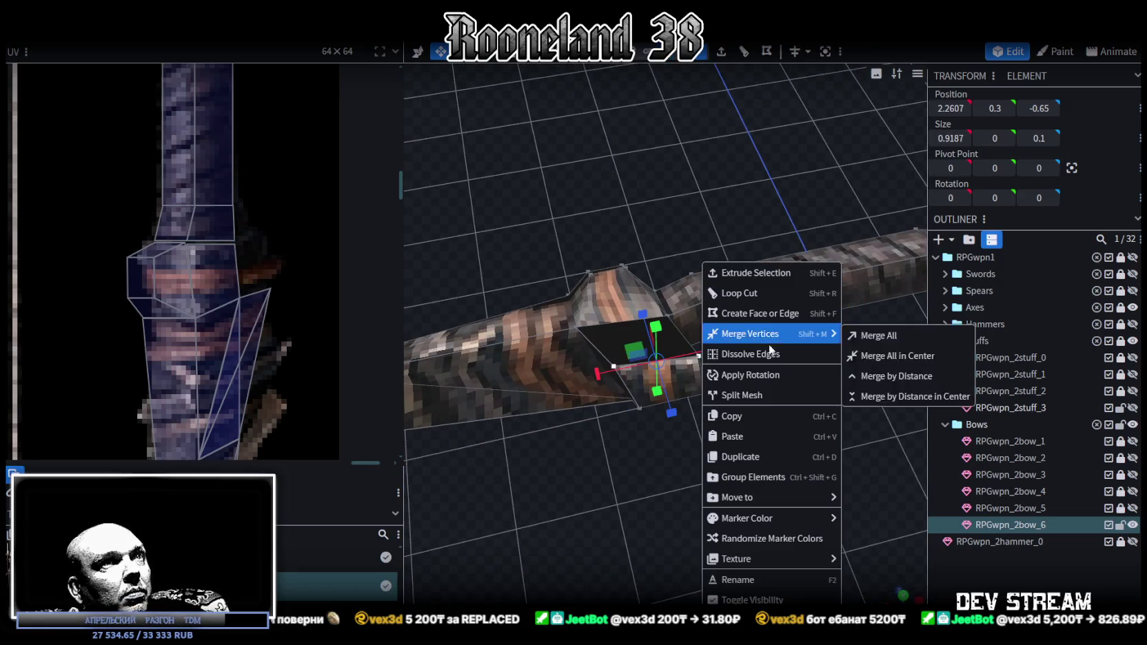
Merge the first guard's end vertices into a point and move it 0.3 along X.
click(889, 356)
mouse_move(693, 457)
mouse_down()
mouse_move(701, 435)
mouse_move(671, 399)
mouse_move(610, 376)
mouse_move(703, 414)
mouse_move(644, 416)
mouse_up()
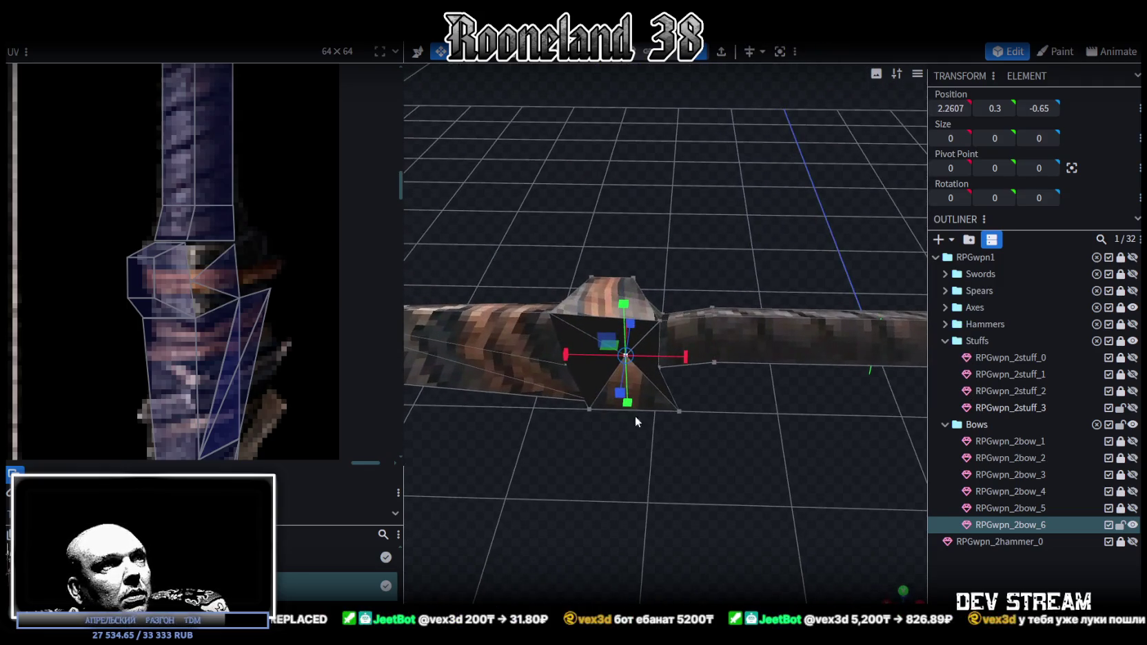
shift+click(678, 411)
right_click(679, 412)
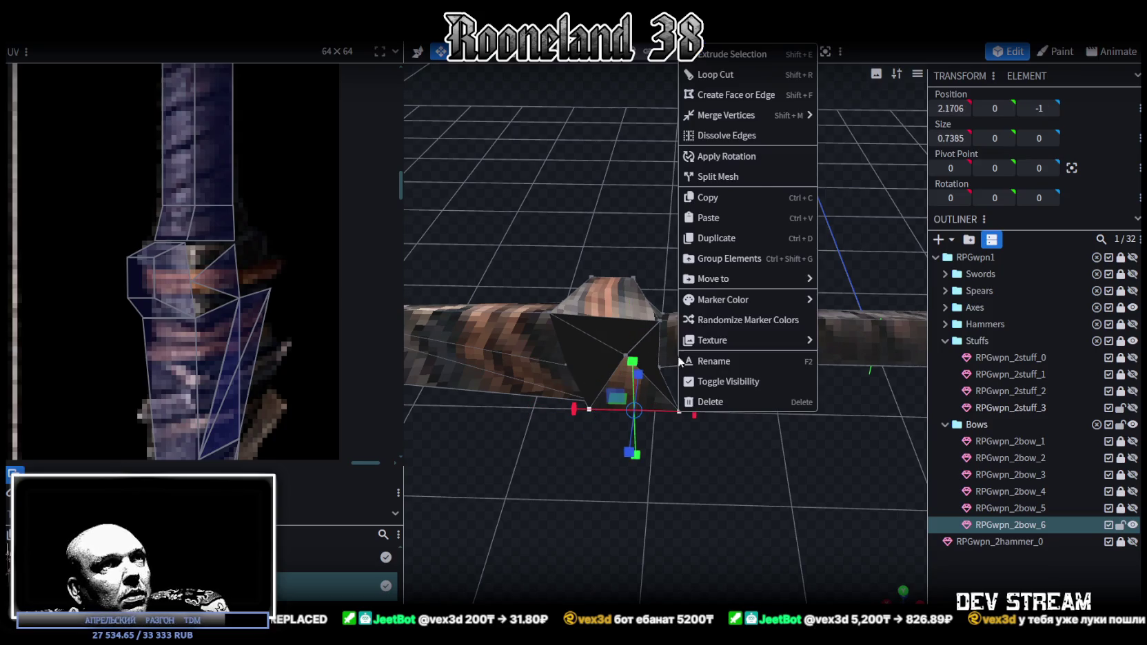
click(853, 119)
mouse_move(830, 251)
mouse_down()
mouse_move(707, 339)
mouse_move(654, 463)
mouse_move(724, 442)
mouse_move(677, 492)
mouse_move(760, 401)
mouse_move(722, 415)
mouse_move(628, 329)
mouse_up()
shift+click(616, 343)
right_click(616, 342)
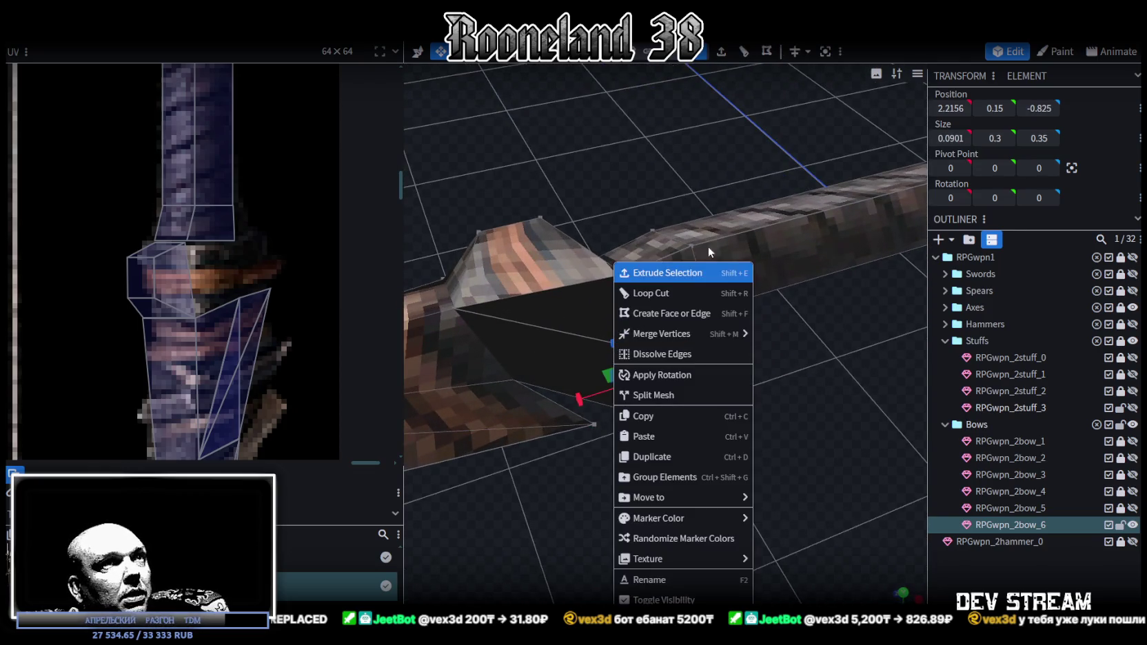
click(853, 335)
mouse_move(864, 388)
mouse_down()
mouse_move(746, 447)
mouse_move(632, 469)
mouse_up()
key(v)
drag(537, 481, 498, 487)
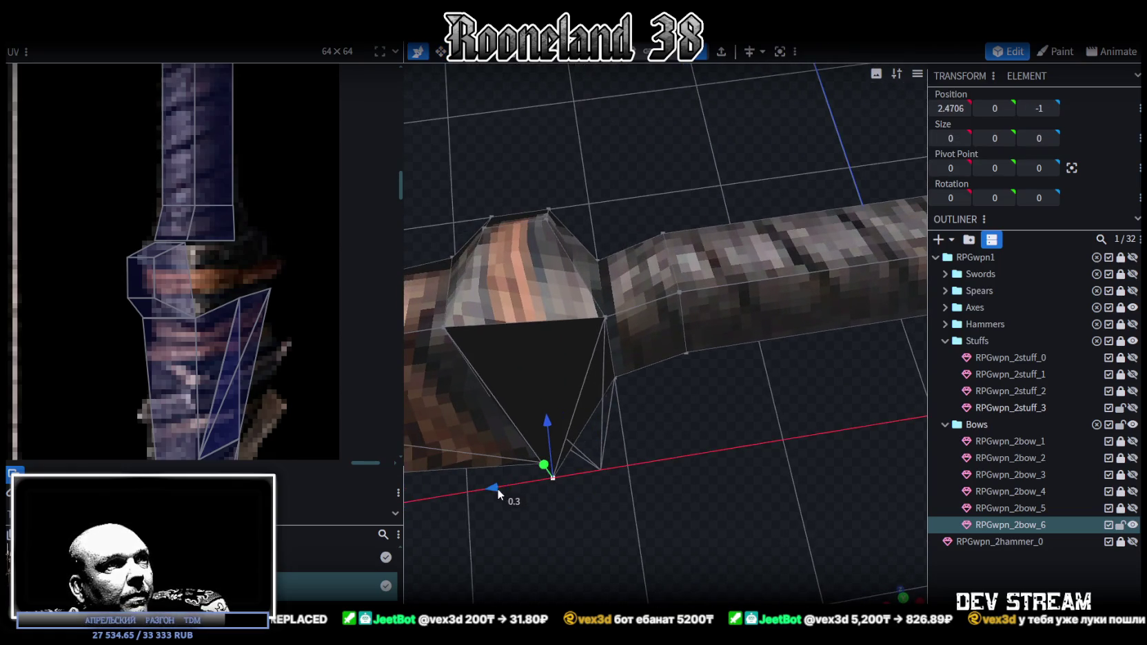
Merge the other guard's end vertices into a spike tip and pull it further out along X.
scroll(364, 359, down, 2)
mouse_move(800, 358)
mouse_down()
mouse_move(664, 446)
mouse_move(714, 422)
mouse_move(756, 426)
mouse_up()
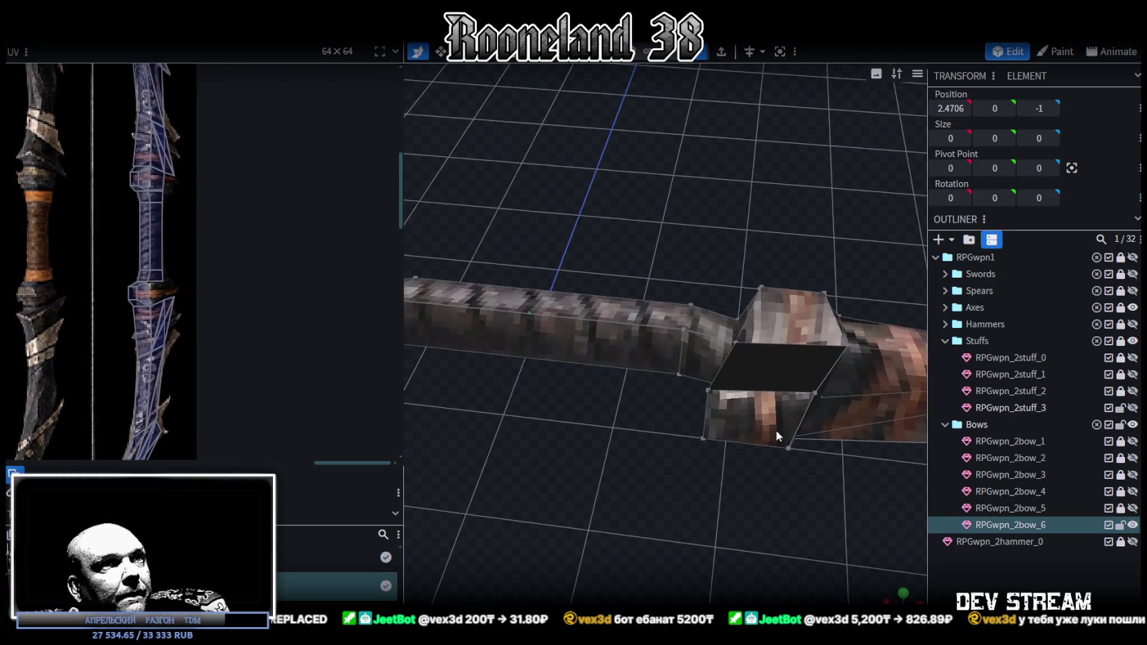
click(787, 448)
shift+click(699, 434)
right_click(699, 435)
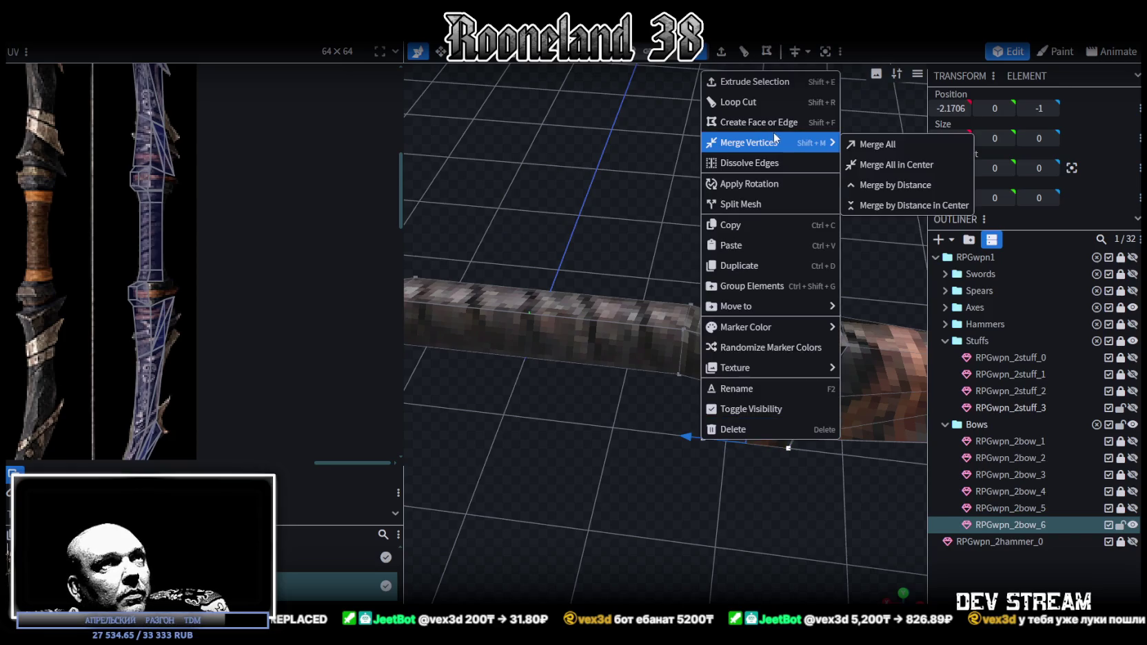
click(889, 163)
shift+click(710, 390)
right_click(710, 391)
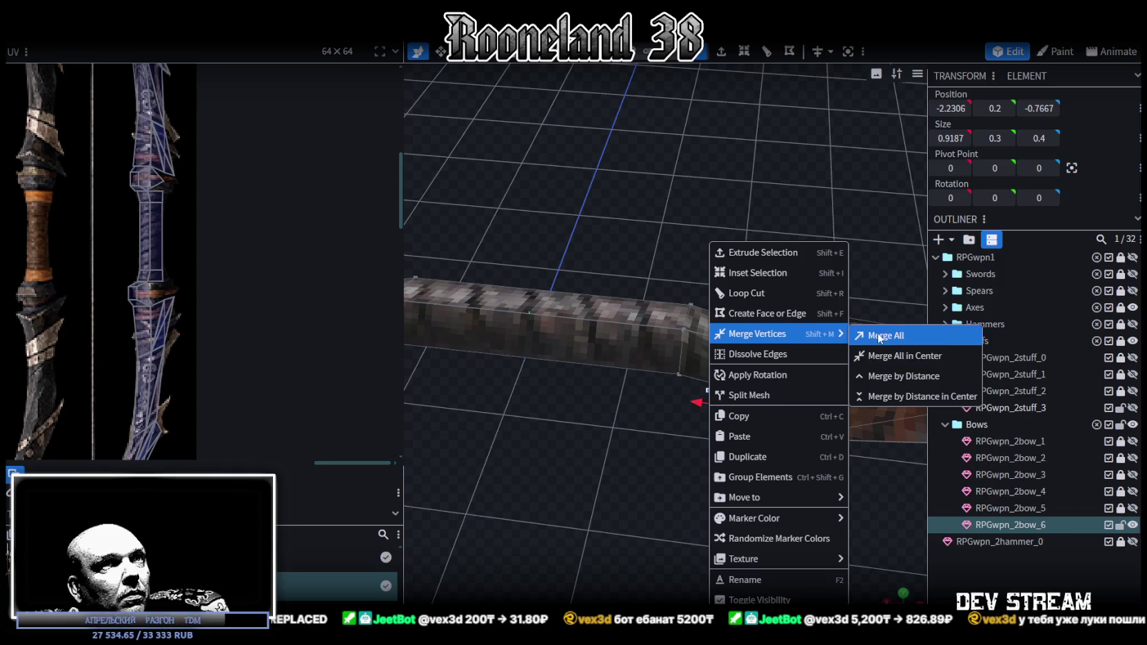
click(879, 338)
drag(601, 418, 645, 460)
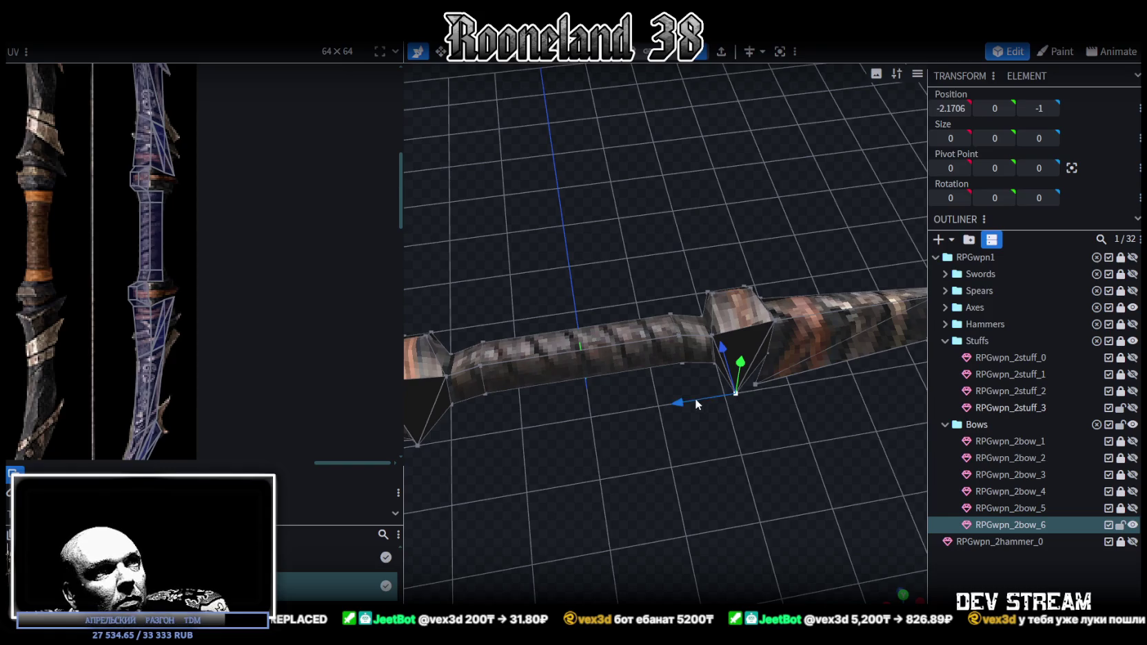
drag(697, 400, 717, 395)
Push both guard spike tips further down along Z, to -1.4 and -1.5.
drag(747, 342, 741, 360)
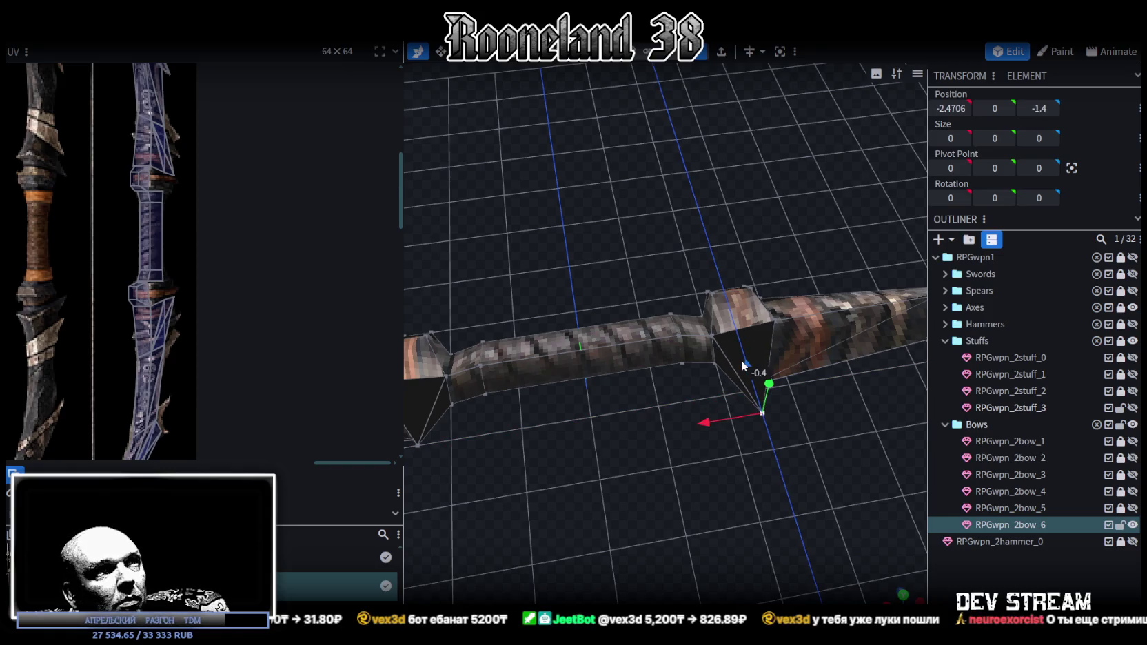
drag(646, 407, 606, 403)
click(602, 402)
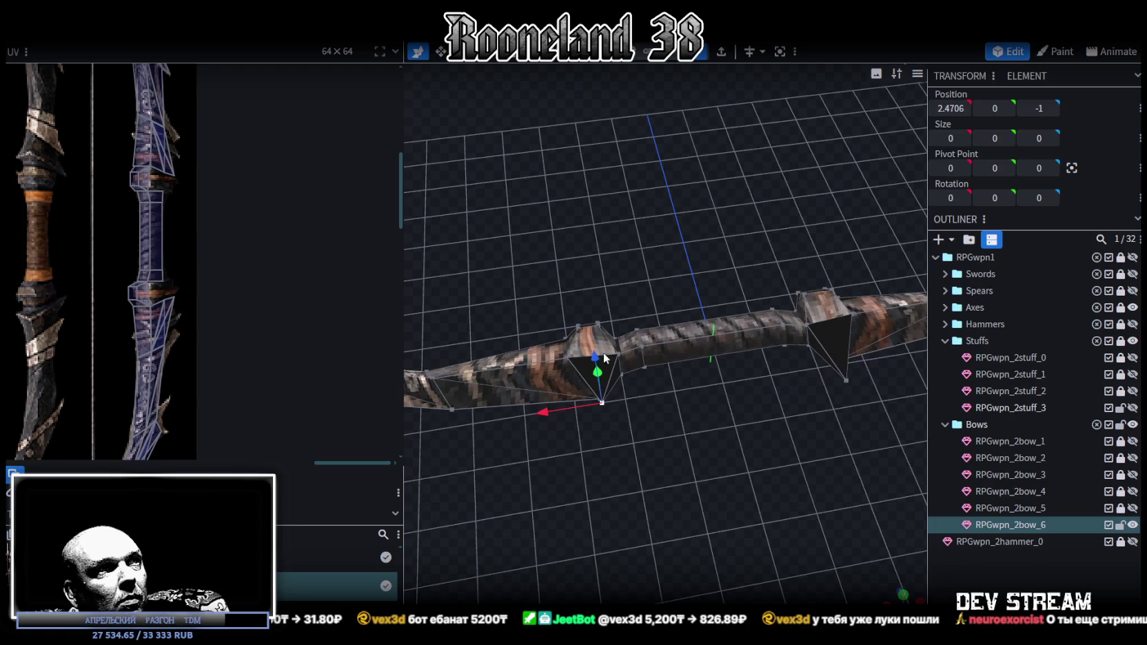
drag(603, 352, 601, 322)
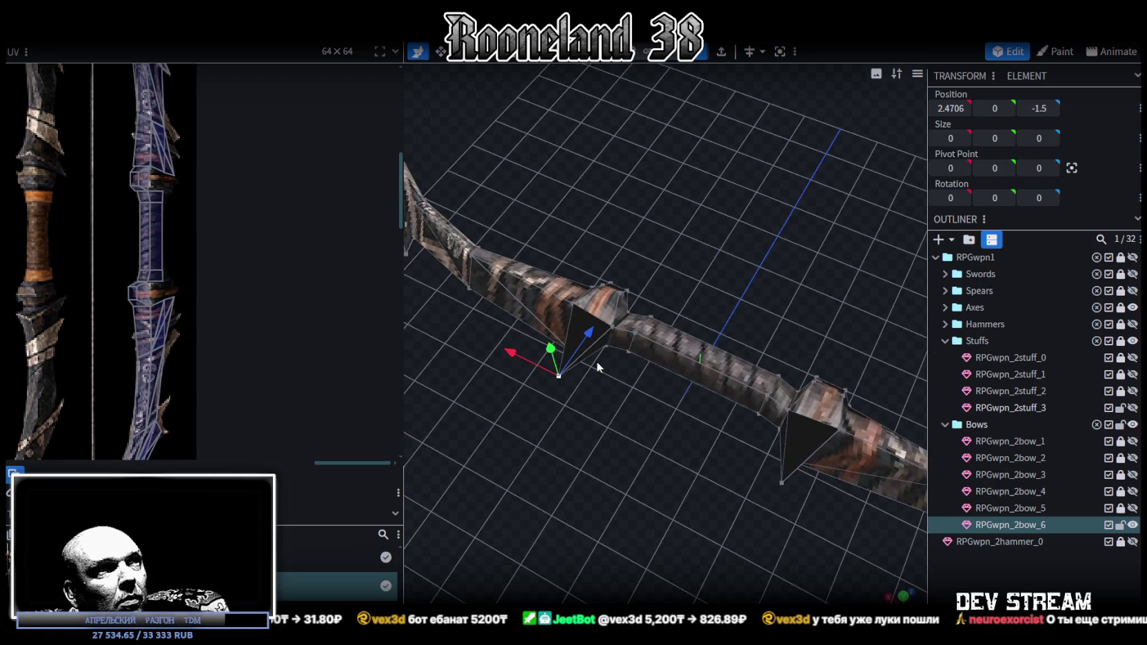
Turn to a head-on view and box-select both spikes' faces beneath the bow.
scroll(193, 286, down, 2)
scroll(154, 283, up, 3)
mouse_move(582, 435)
mouse_down()
mouse_move(643, 455)
mouse_move(677, 529)
mouse_up()
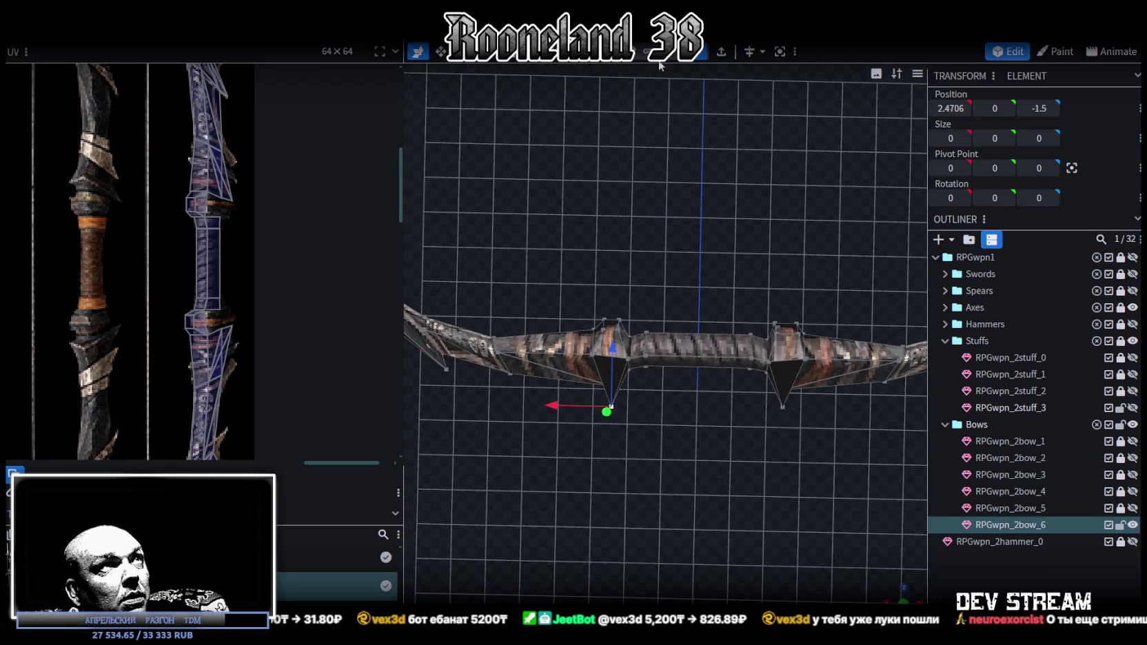
drag(573, 458, 834, 401)
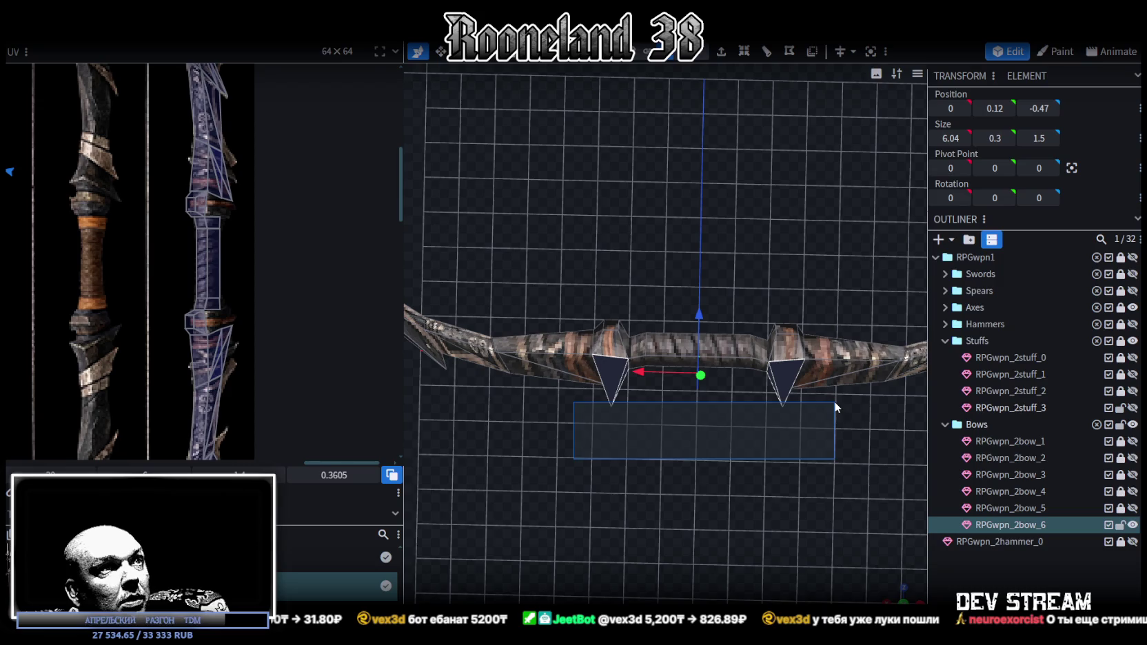
In top view, enlarge the spike face's UV area and rotate its mapping to run vertically.
key(KP_7)
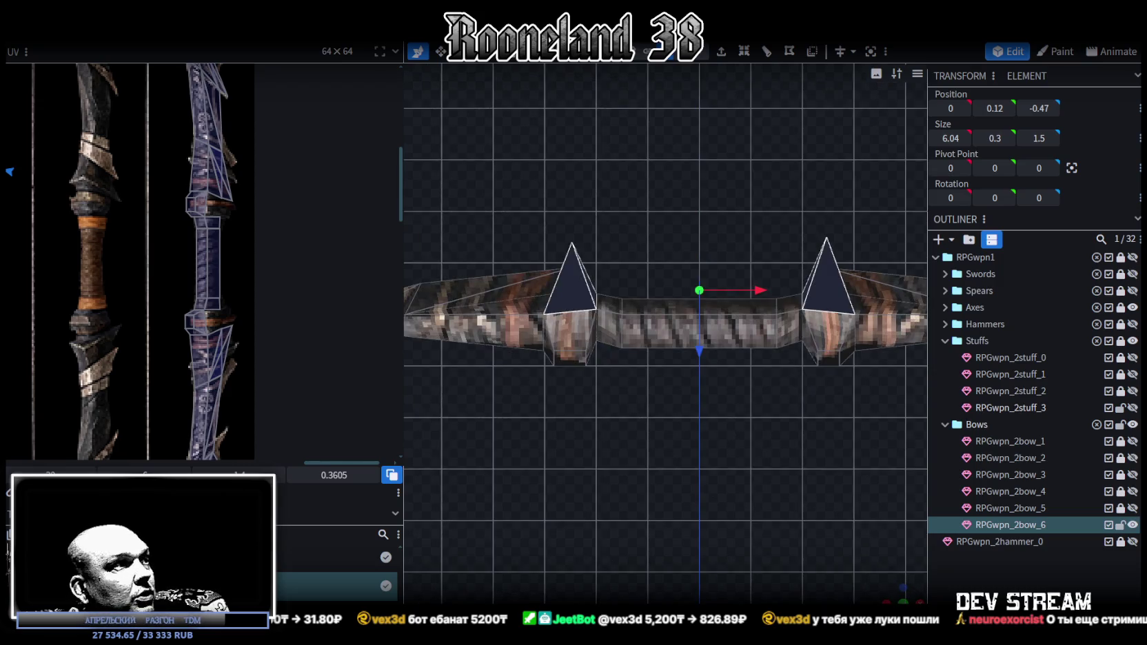
scroll(91, 277, down, 5)
scroll(91, 255, up, 2)
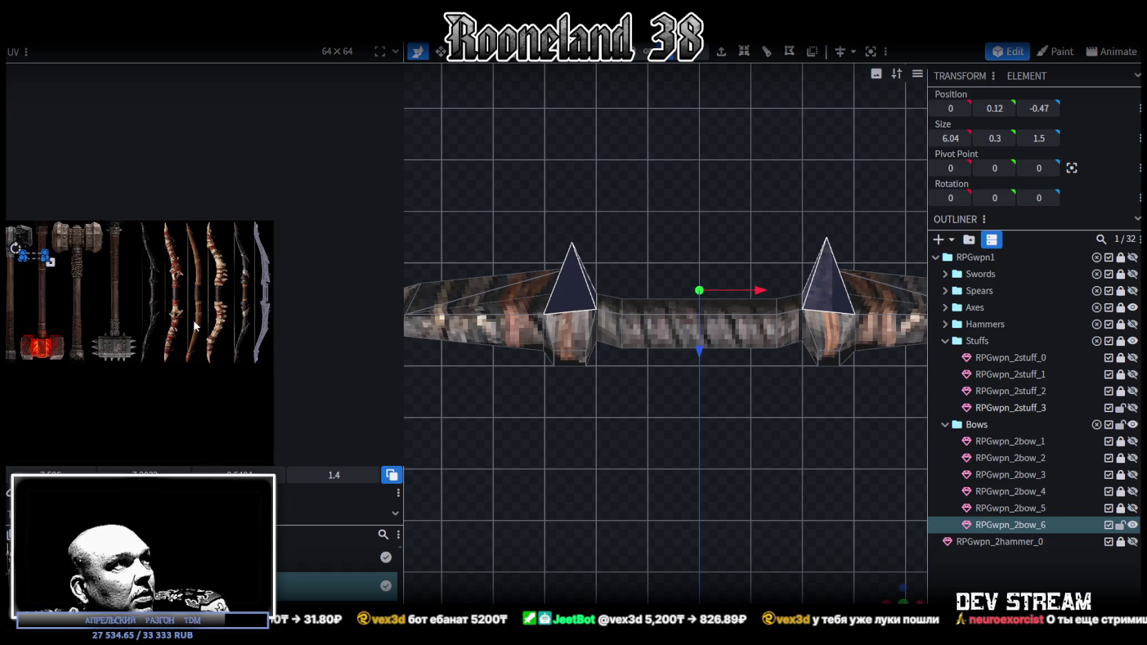
mouse_move(77, 252)
mouse_down()
mouse_move(119, 265)
mouse_move(204, 243)
mouse_up()
right_click(205, 243)
click(280, 521)
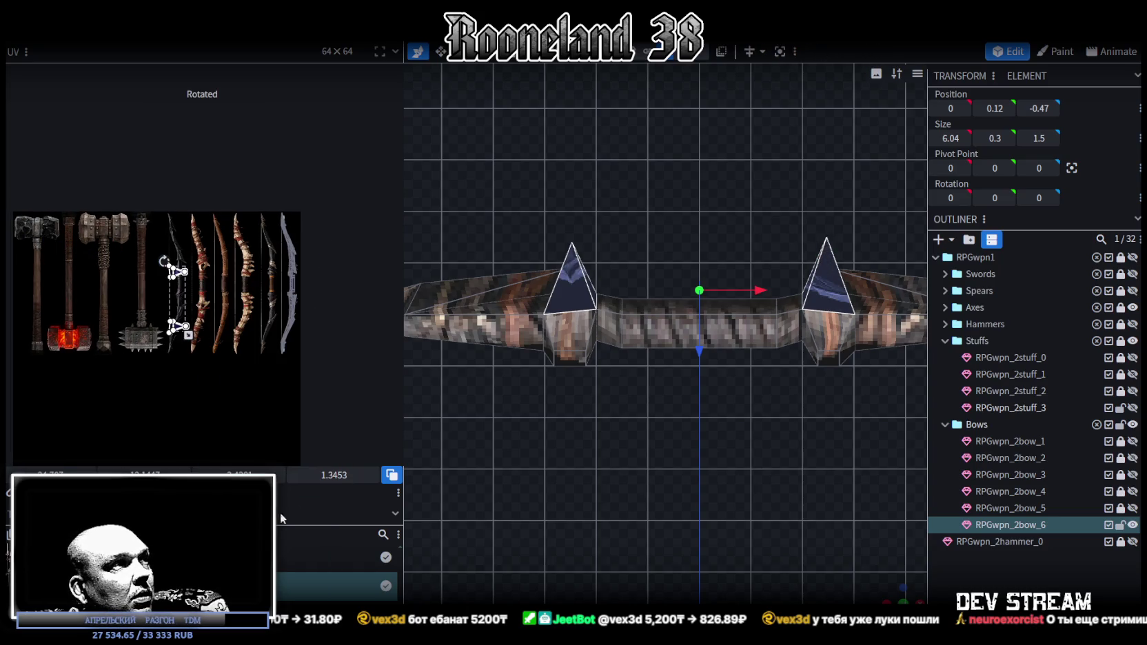
Move both guard spike UV triangles onto the dark, orange-gripped bow and select the upper spike.
scroll(208, 319, up, 3)
scroll(138, 338, up, 1)
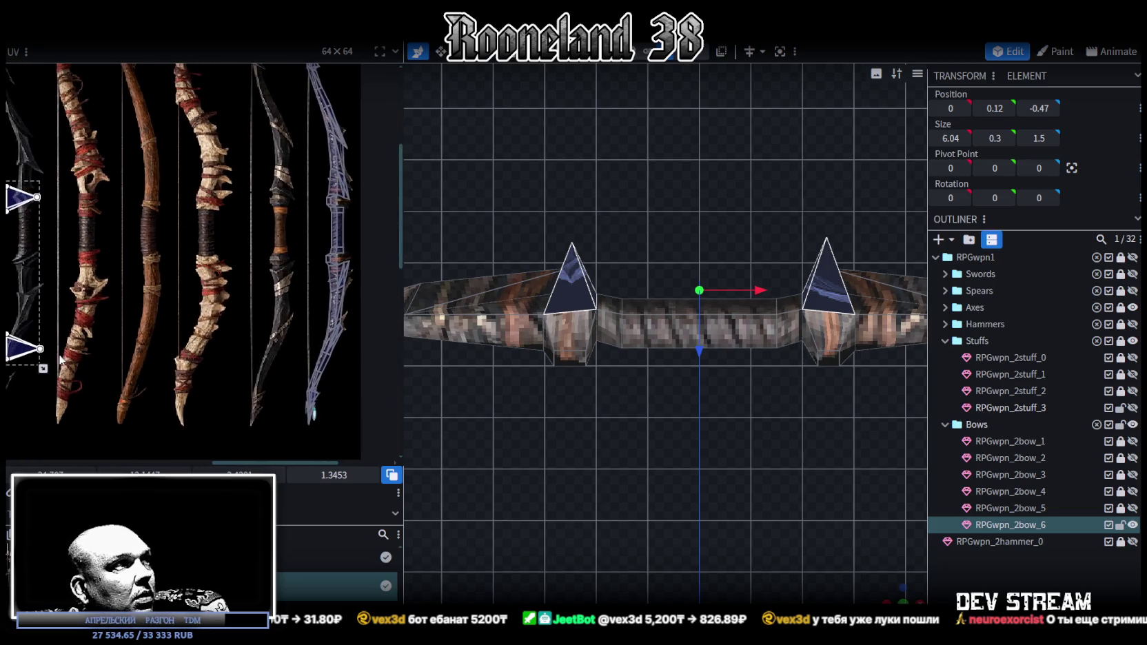
drag(23, 353, 288, 309)
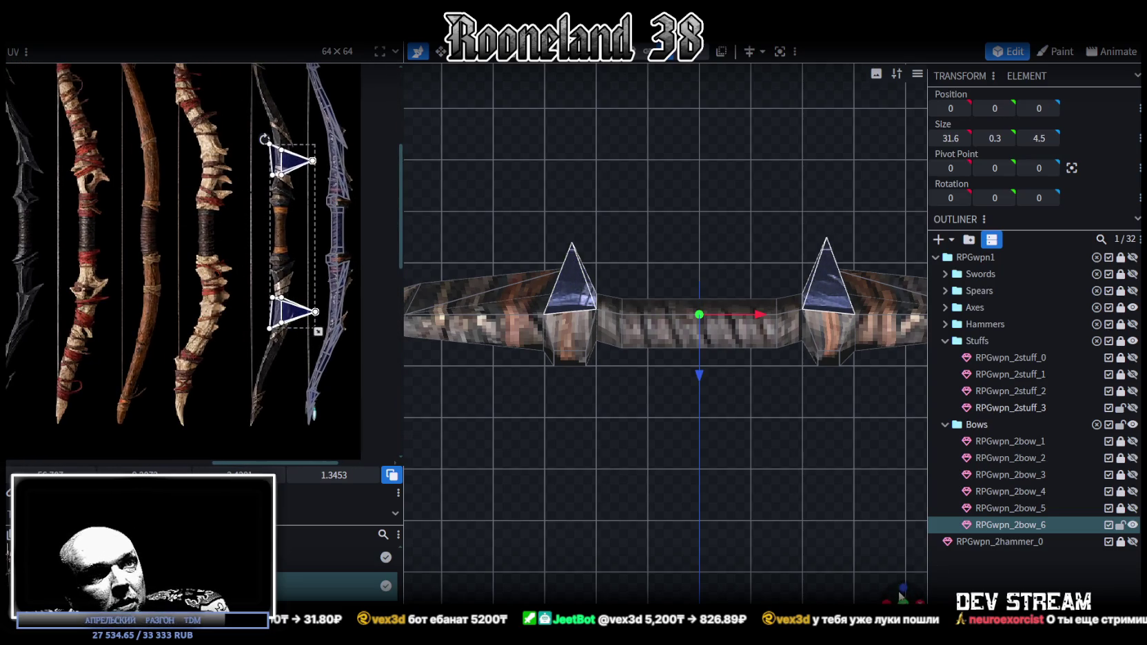
drag(898, 589, 762, 412)
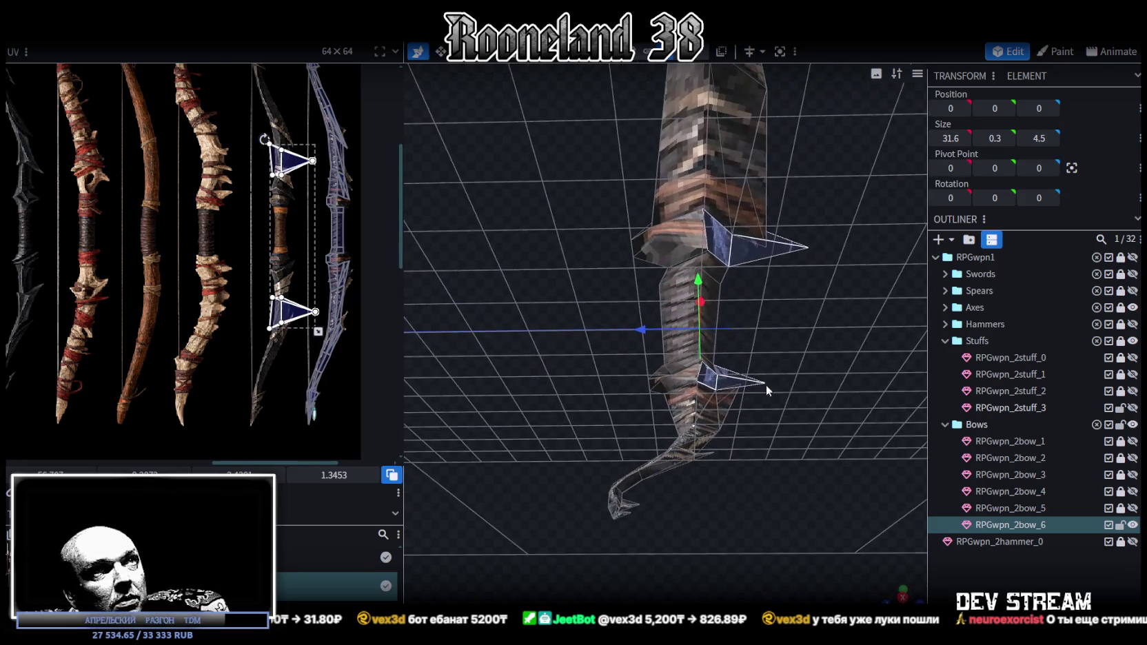
click(742, 254)
mouse_move(742, 253)
mouse_down()
mouse_move(708, 377)
mouse_move(788, 332)
mouse_up()
drag(711, 246, 685, 423)
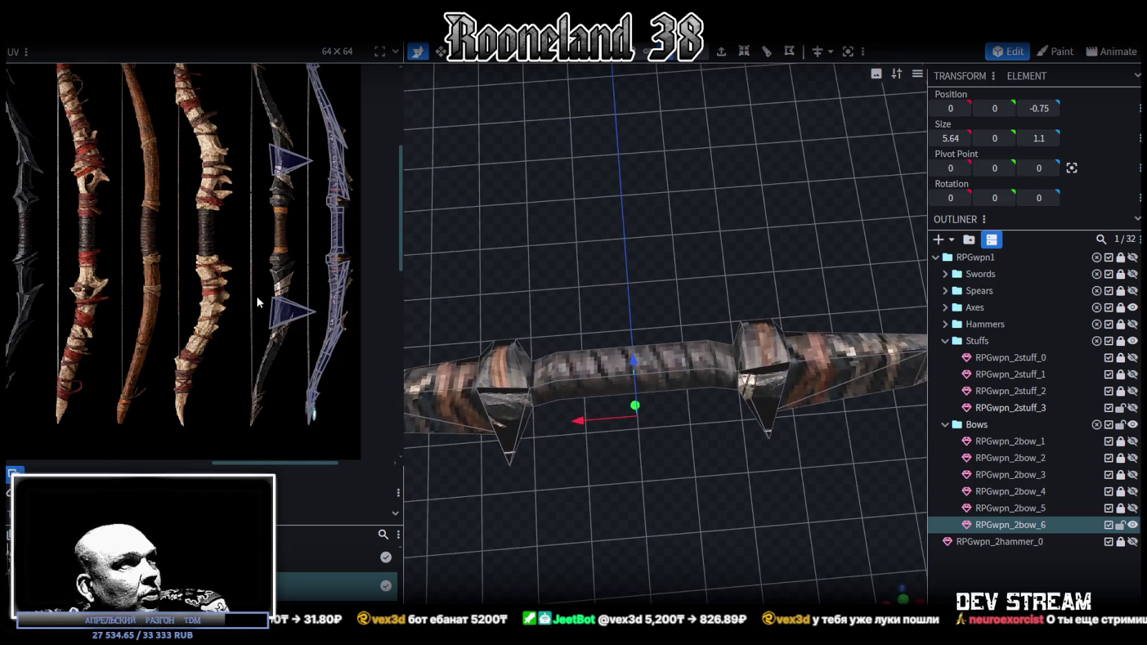
Shrink the spike face's UV, add the face above, and move both mappings onto the grip.
scroll(256, 301, up, 3)
scroll(305, 277, up, 2)
click(207, 328)
drag(246, 347, 343, 264)
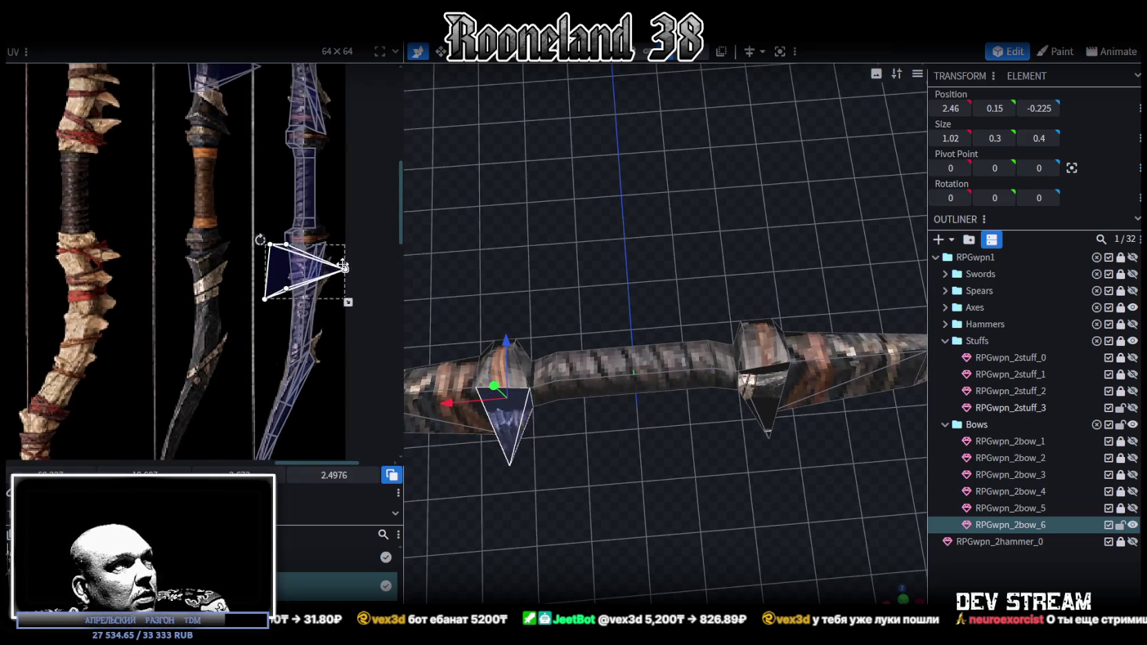
scroll(346, 297, up, 1)
scroll(346, 297, up, 3)
scroll(346, 297, up, 2)
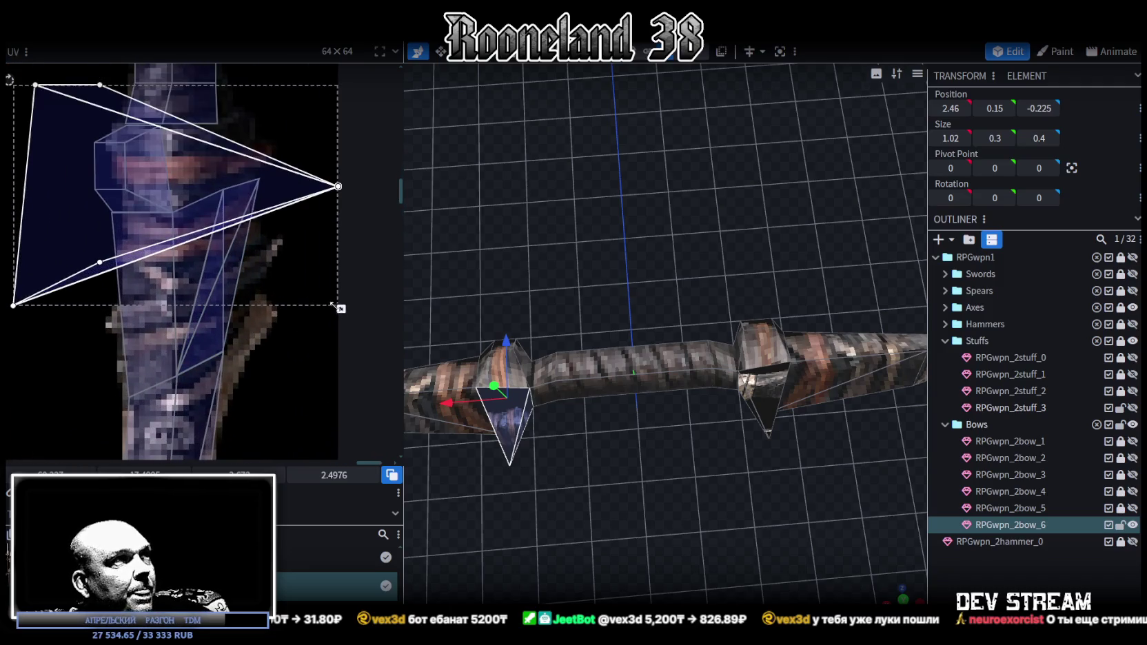
drag(333, 306, 255, 310)
scroll(237, 371, down, 2)
drag(160, 265, 203, 265)
shift+click(147, 193)
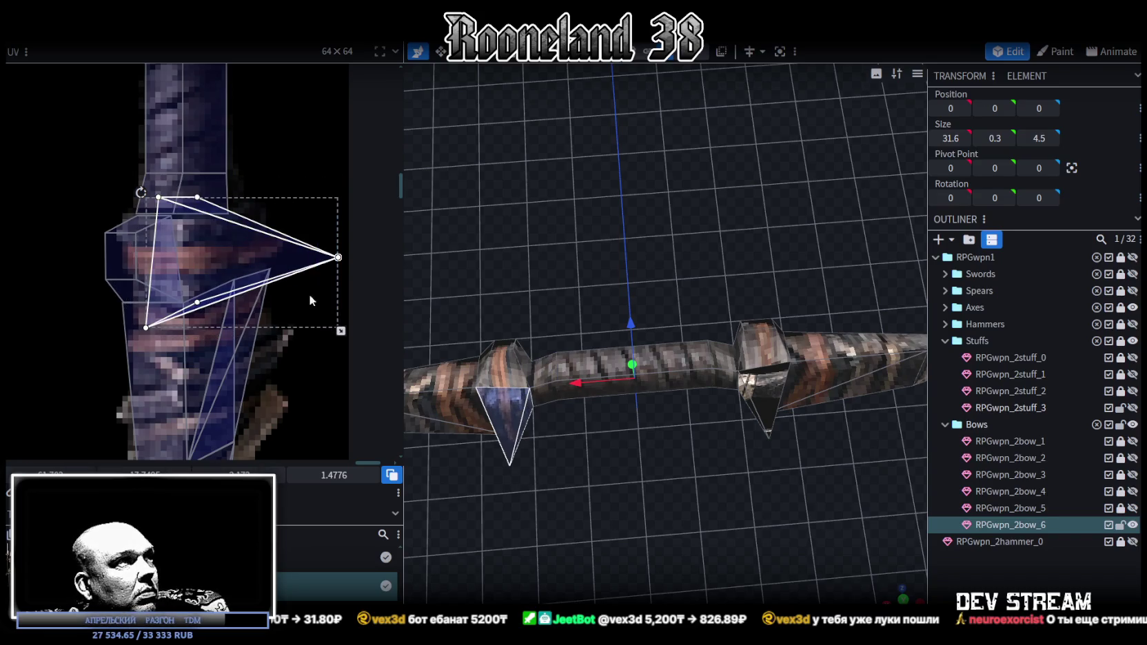
drag(311, 302, 183, 263)
Rotate the left spike face's UV slightly, shrink it, and place it on the grip texture.
drag(59, 200, 33, 219)
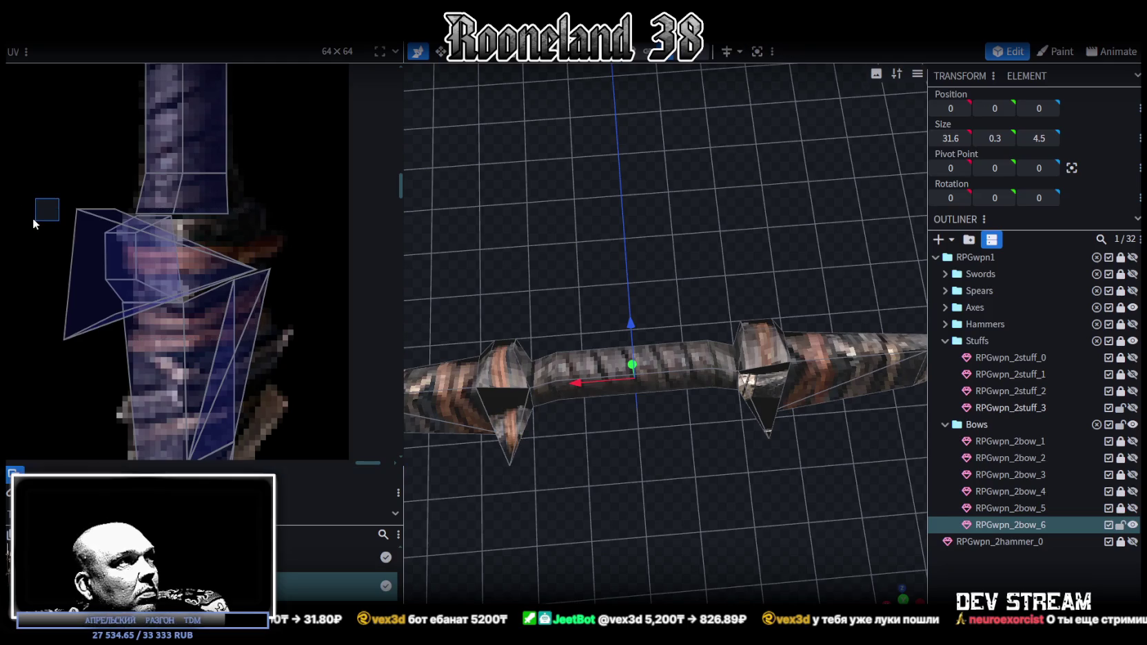
click(240, 273)
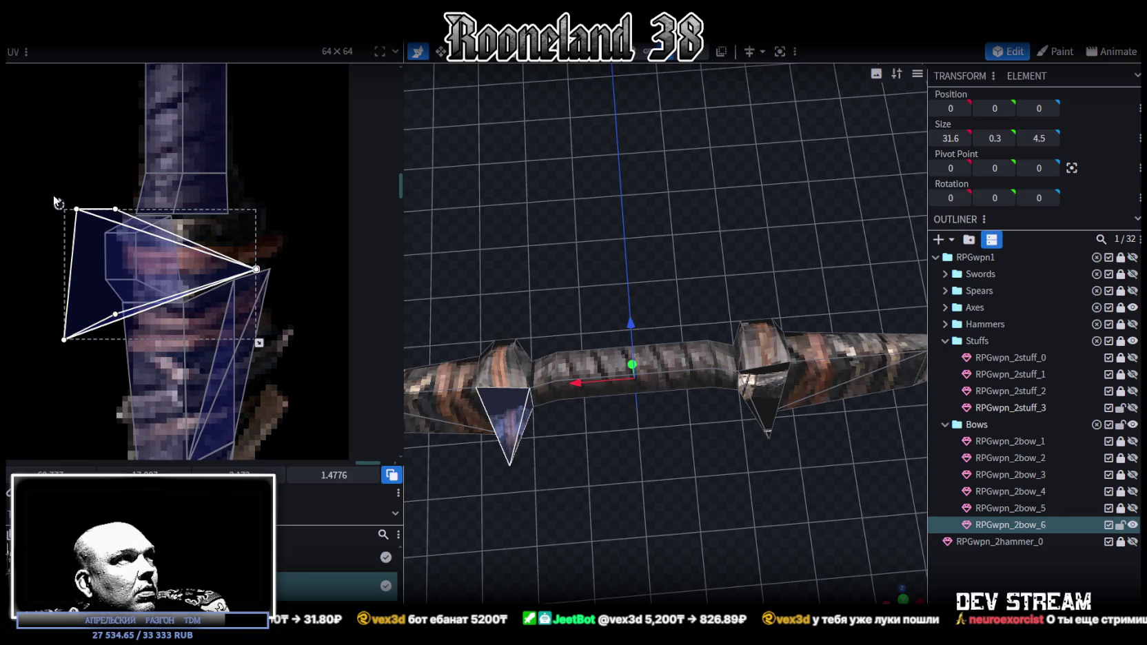
drag(58, 201, 45, 204)
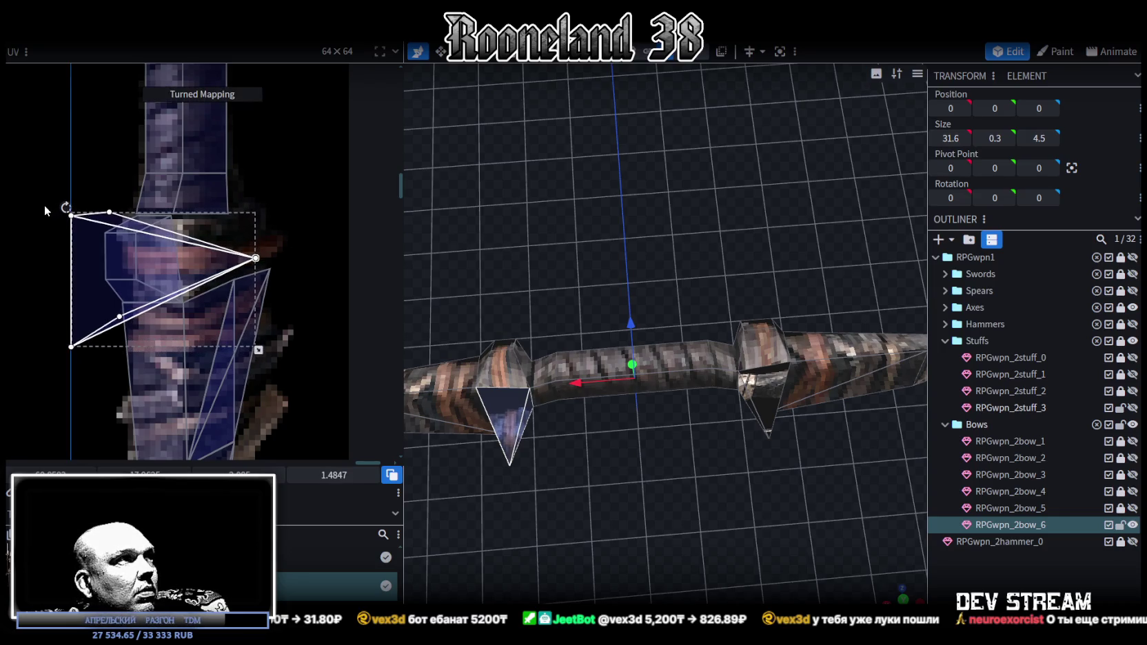
drag(257, 350, 203, 342)
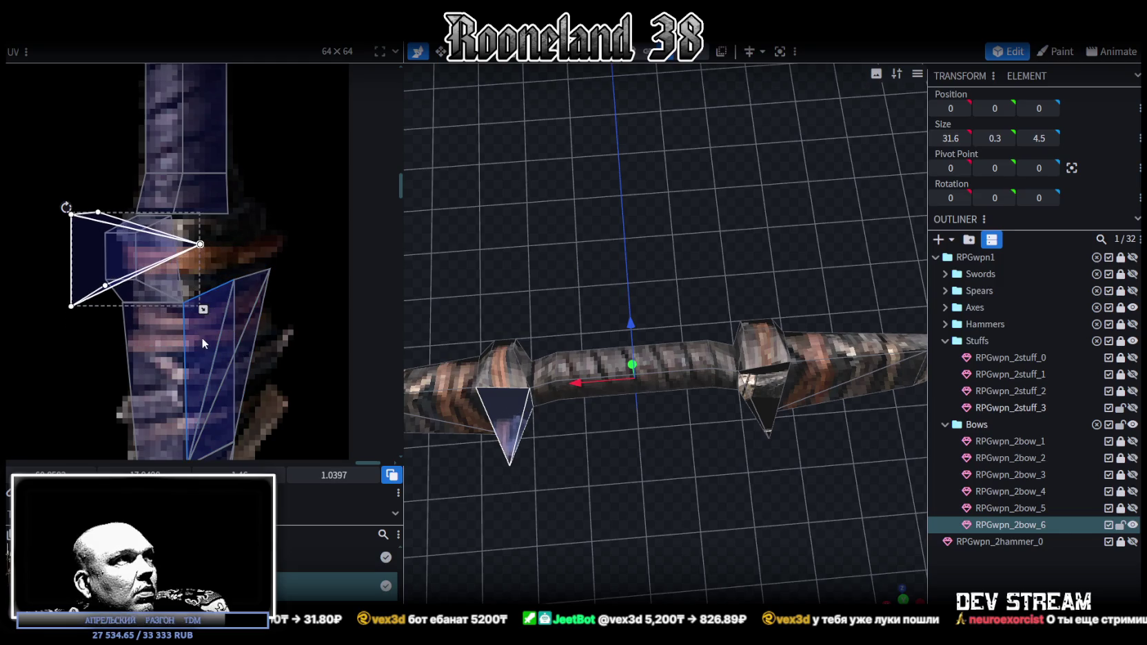
drag(105, 253, 201, 246)
scroll(207, 245, up, 2)
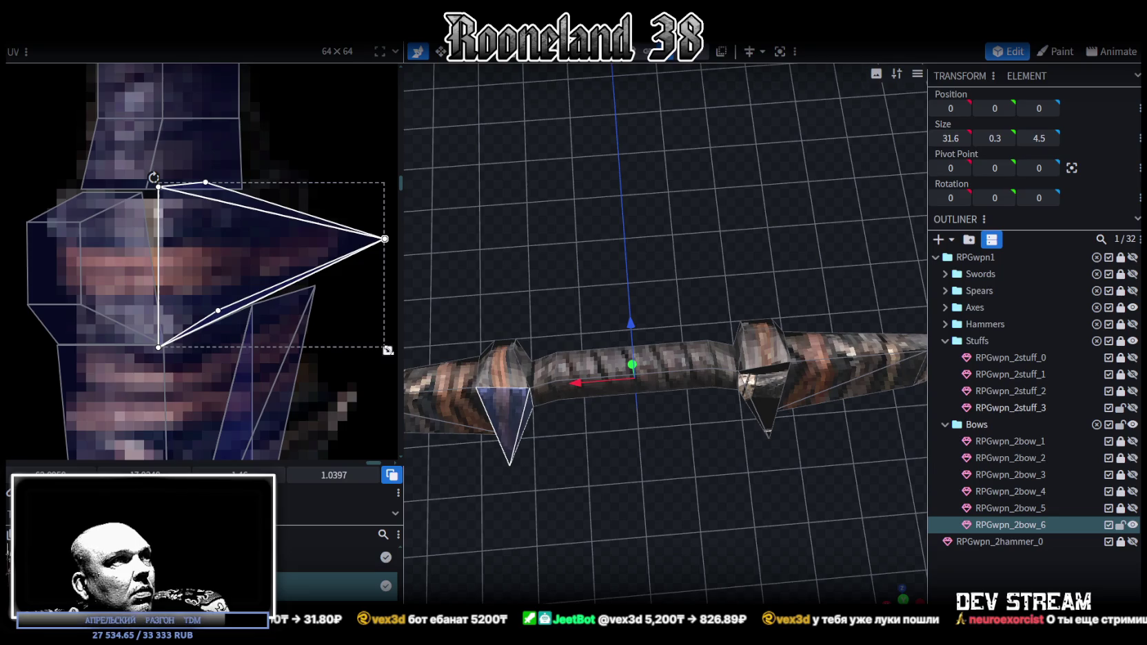
Merge the top-edge UV vertex with its neighbour and extend the selection to the left faces.
mouse_move(377, 213)
mouse_down()
mouse_move(393, 254)
mouse_move(326, 230)
mouse_up()
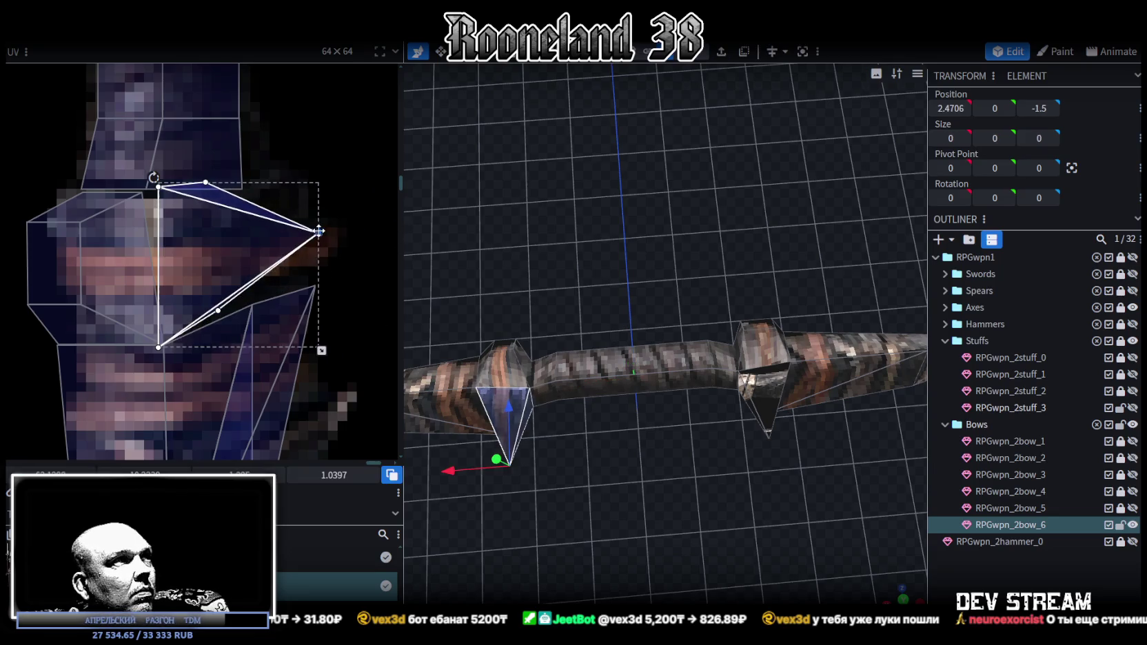
scroll(197, 175, up, 2)
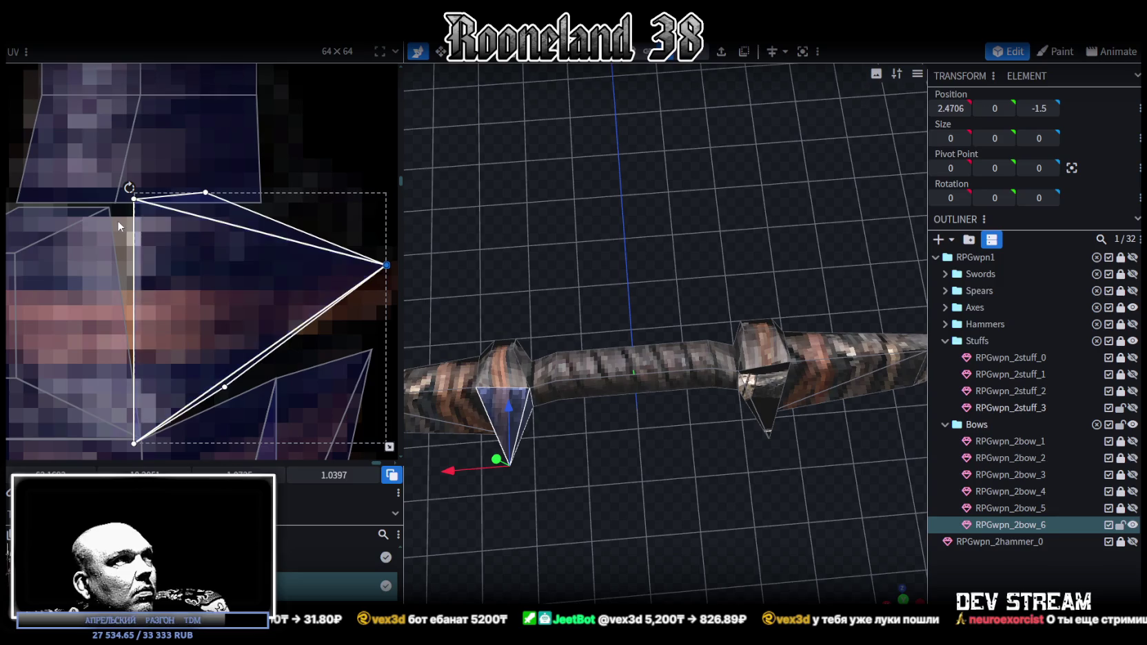
click(116, 202)
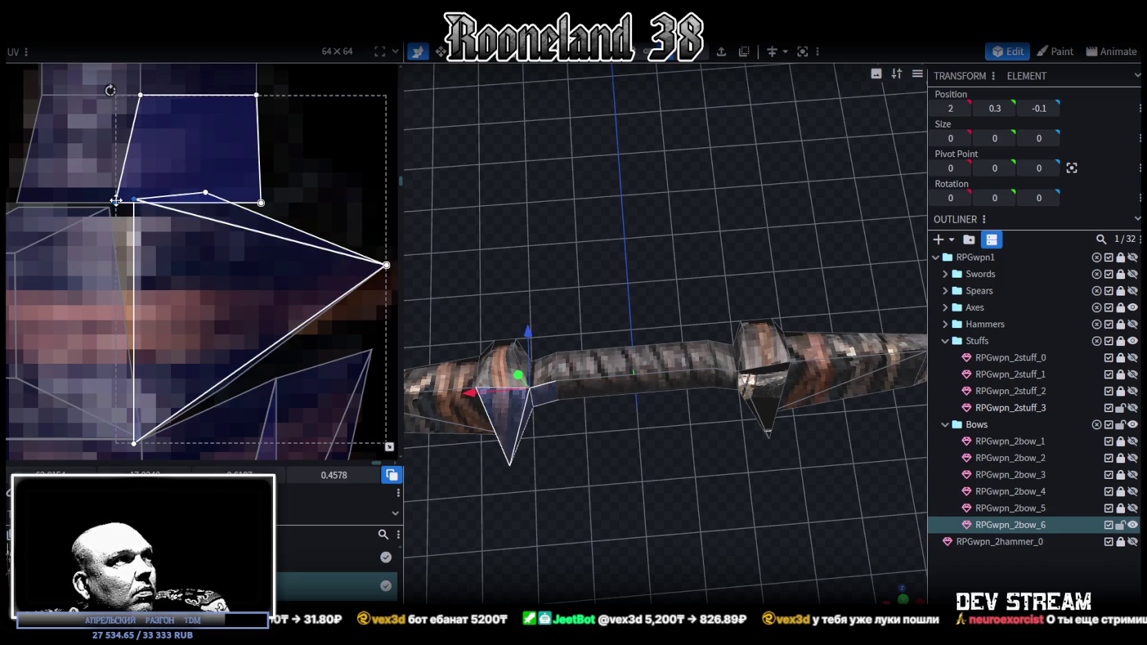
right_click(115, 201)
click(164, 418)
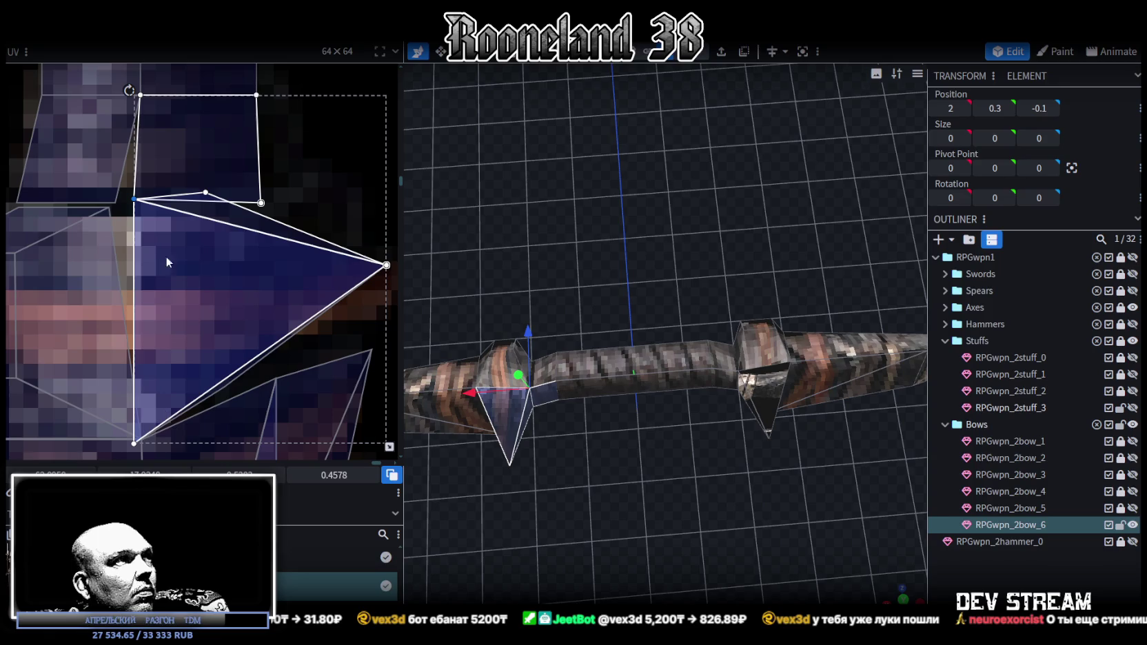
drag(134, 199, 121, 201)
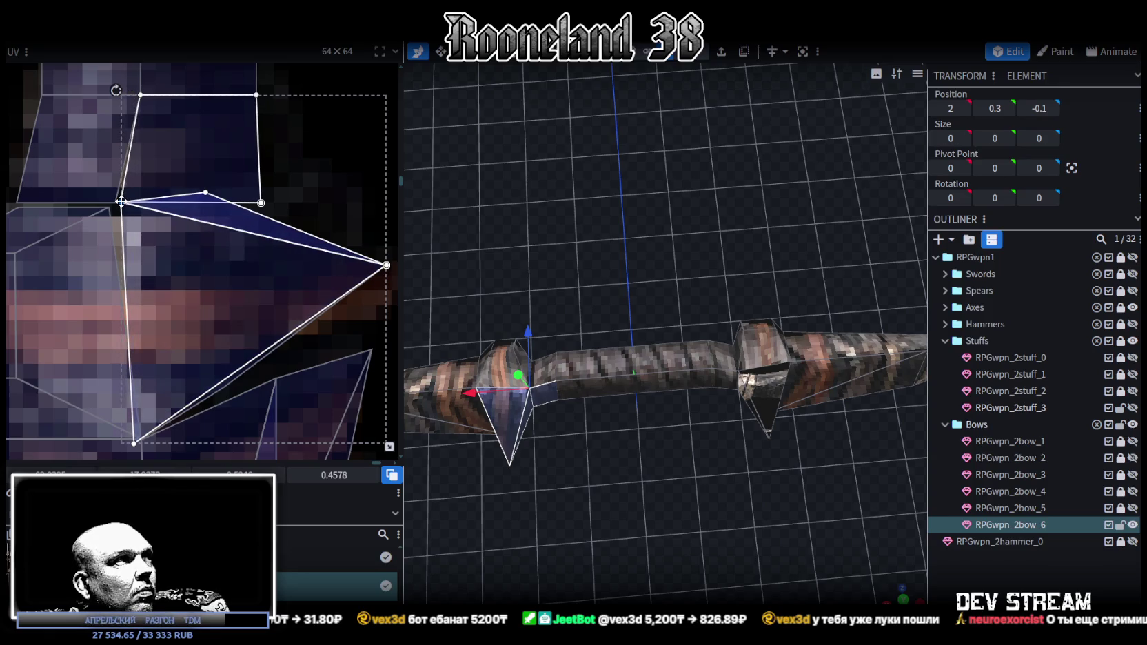
click(120, 201)
right_click(119, 200)
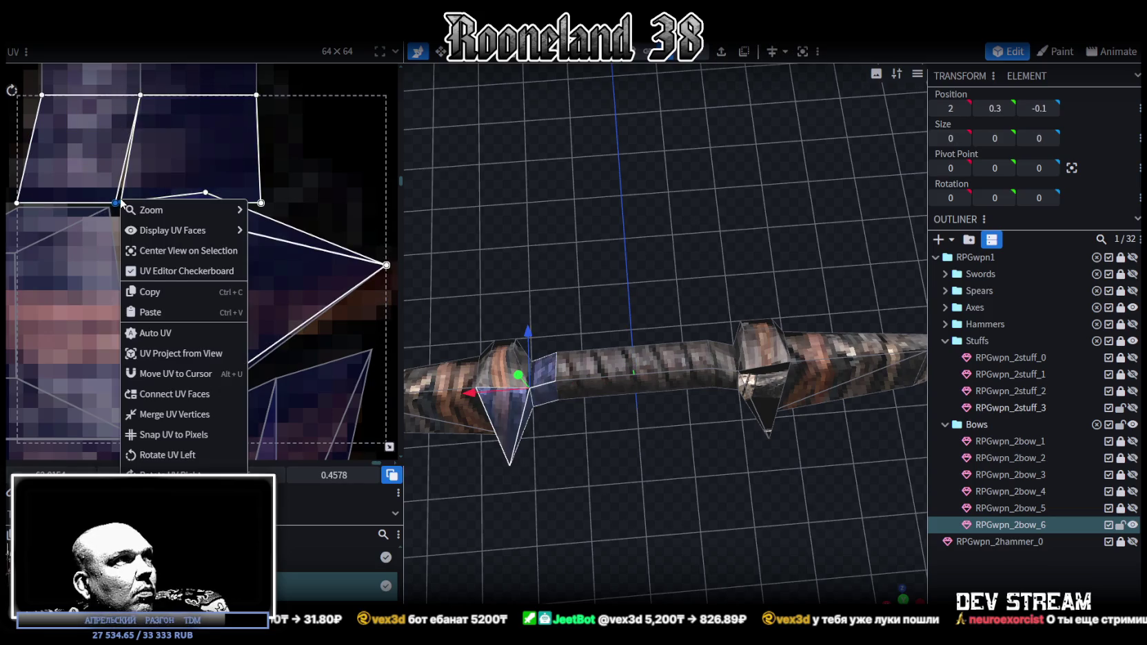
Connect the selected UV faces and merge the stray vertex into its neighbour.
click(158, 396)
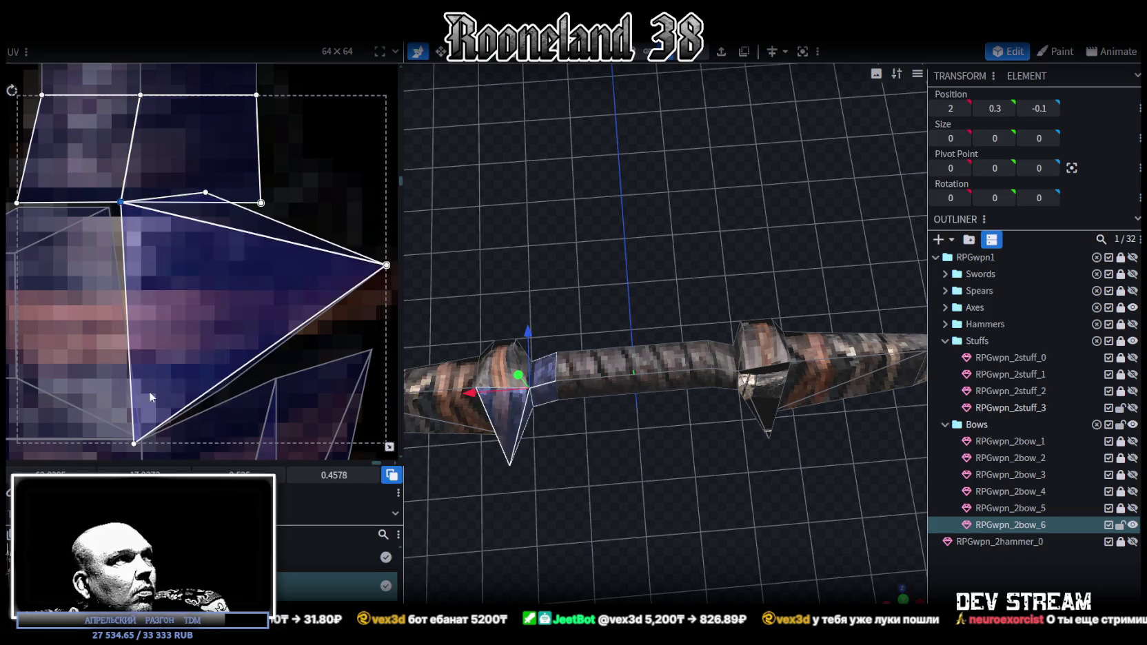
click(108, 213)
click(109, 206)
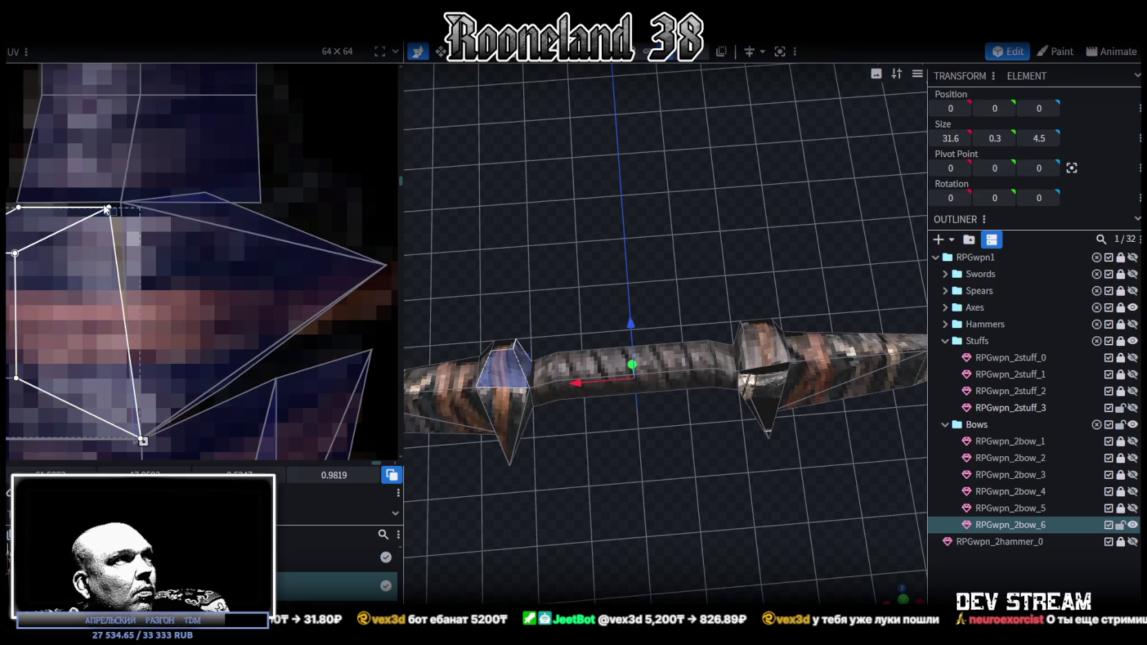
scroll(278, 169, up, 2)
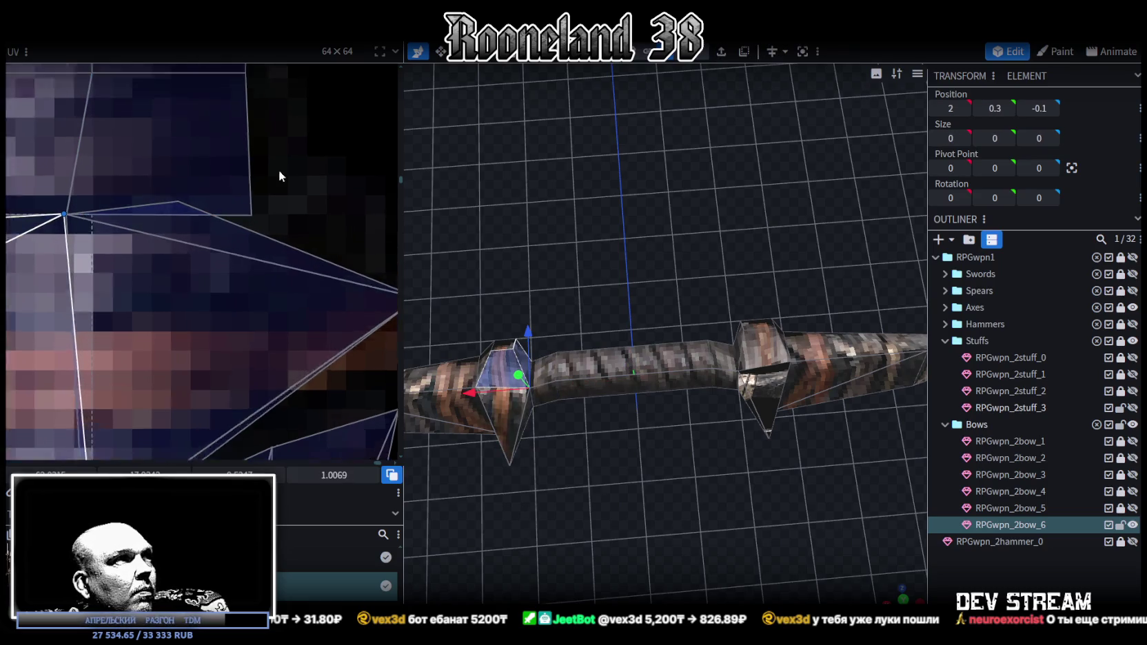
click(137, 189)
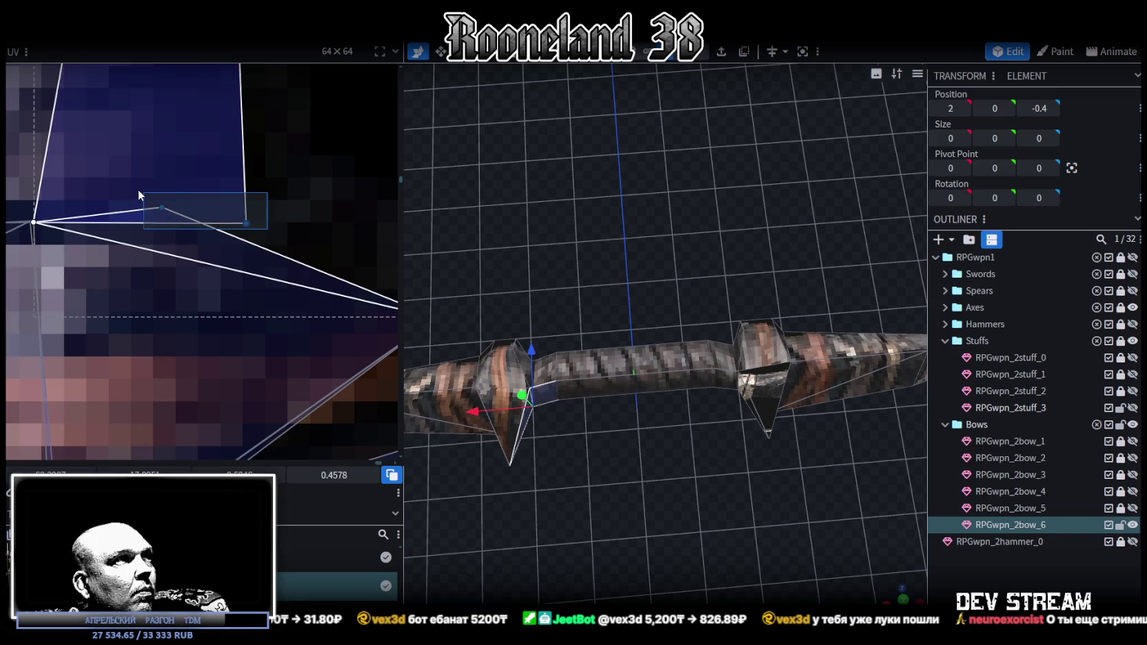
right_click(247, 224)
click(289, 428)
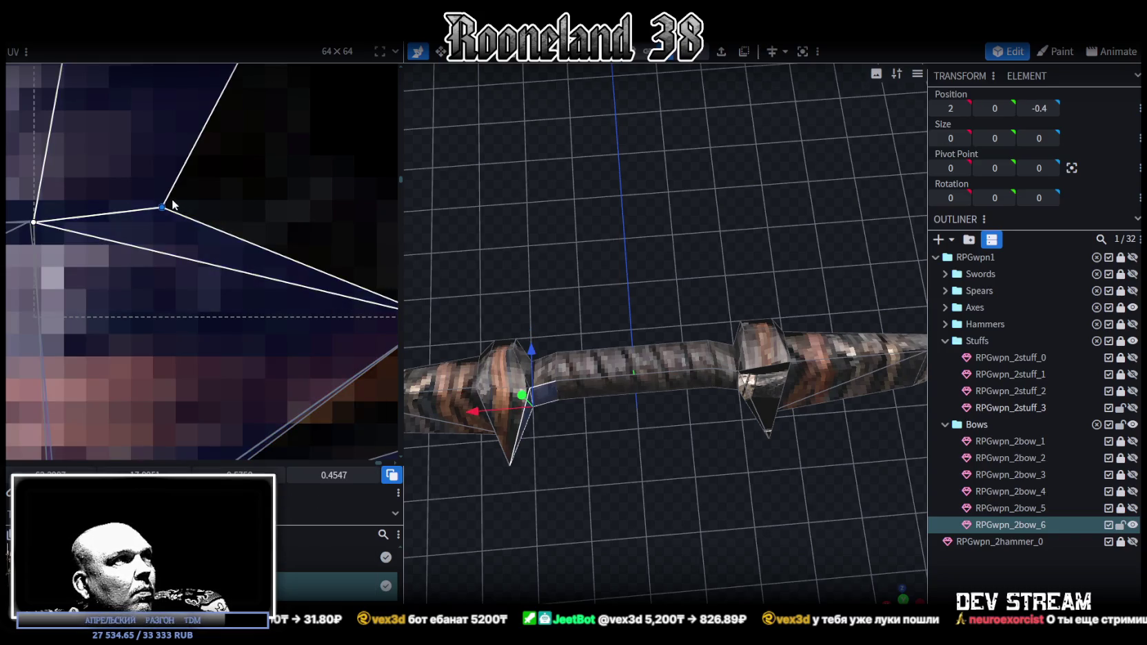
Stretch the spike's UV face right and pull the neighbouring triangle's point down-left over the grip.
drag(161, 207, 274, 211)
scroll(274, 211, down, 2)
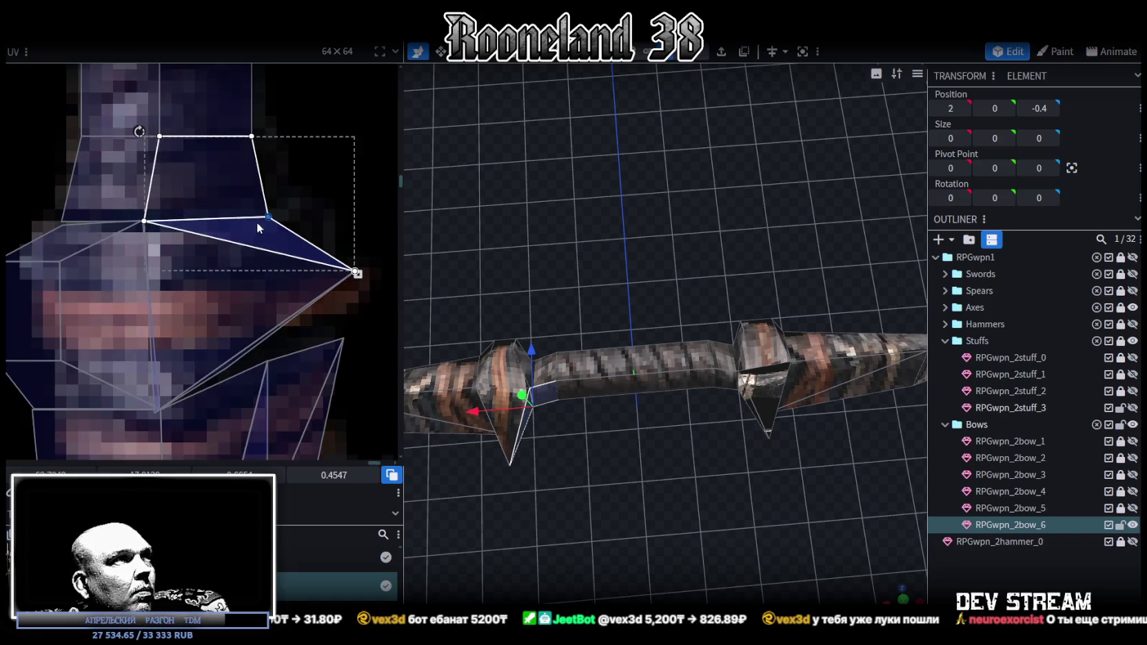
drag(259, 185, 204, 281)
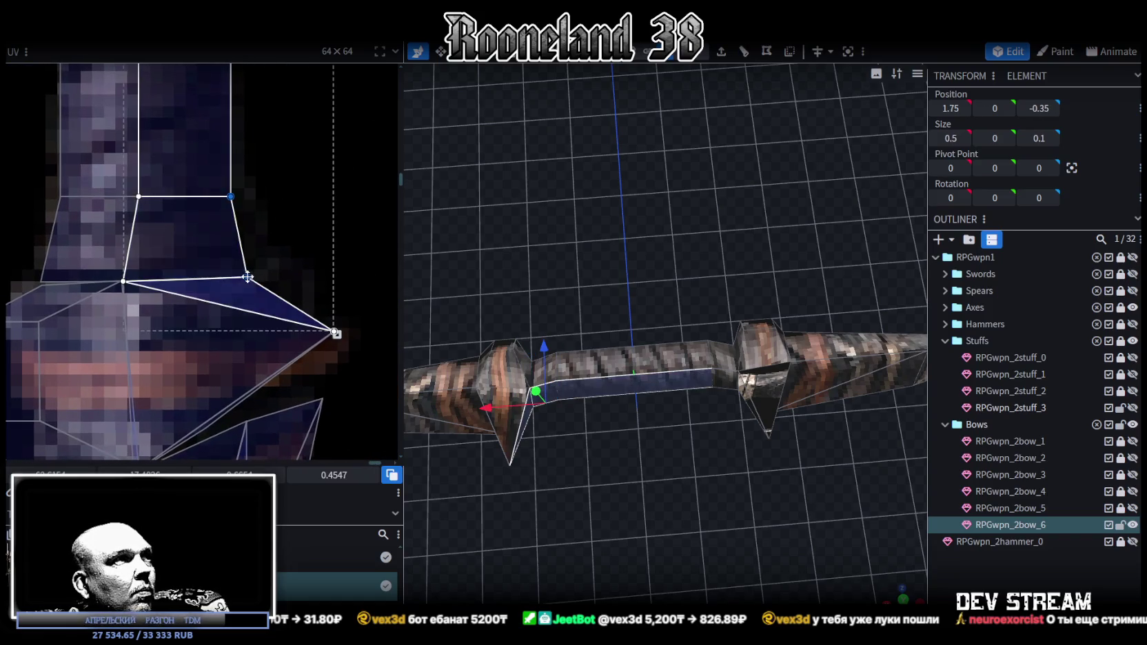
scroll(251, 282, down, 3)
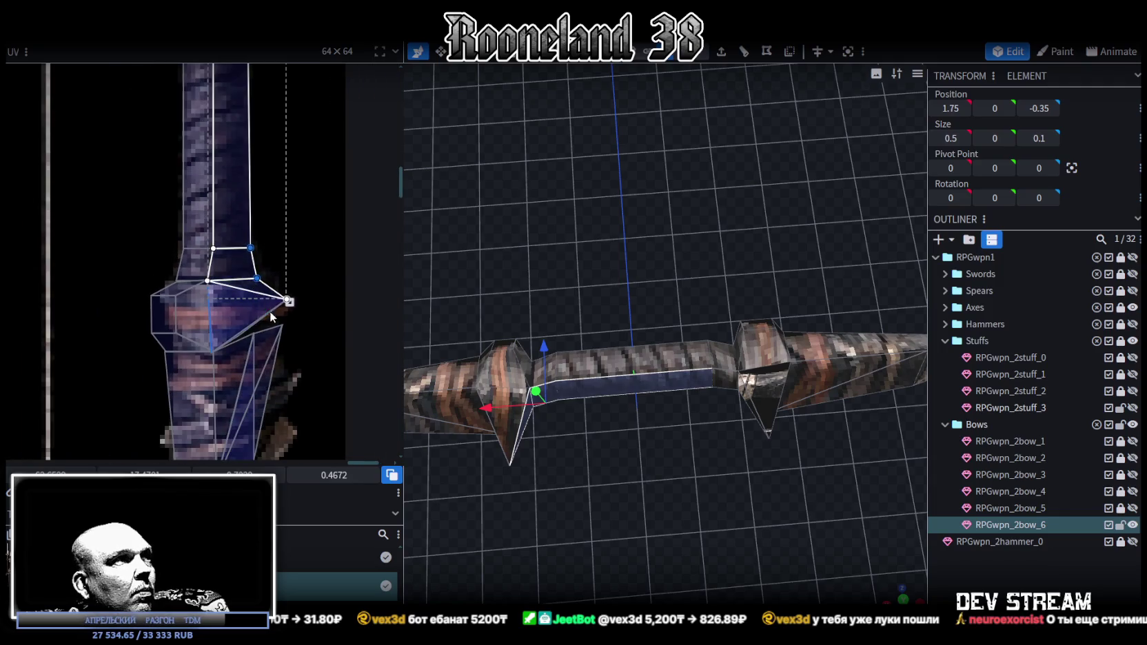
scroll(282, 310, up, 1)
scroll(258, 310, up, 2)
scroll(255, 293, up, 2)
scroll(177, 327, up, 1)
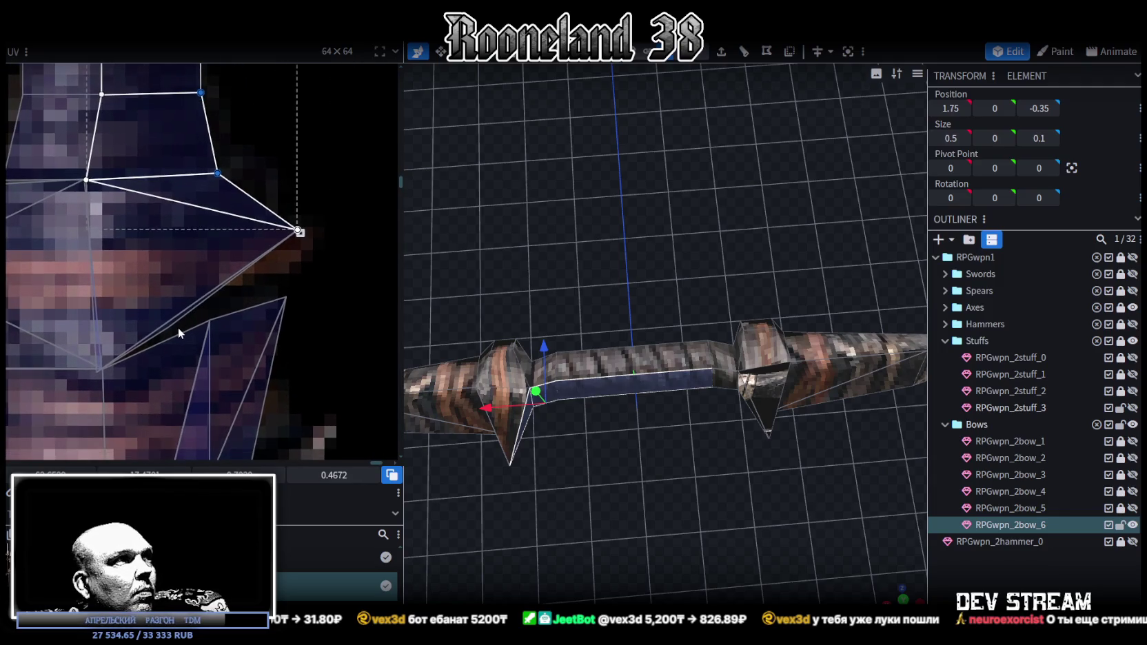
click(158, 330)
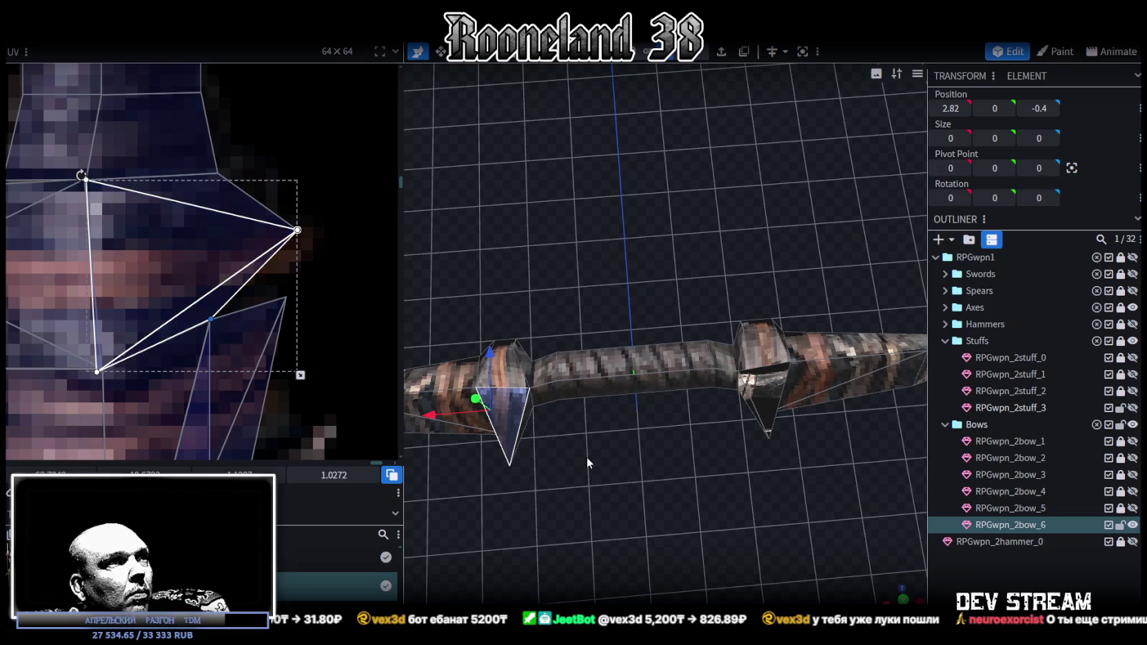
scroll(587, 457, up, 2)
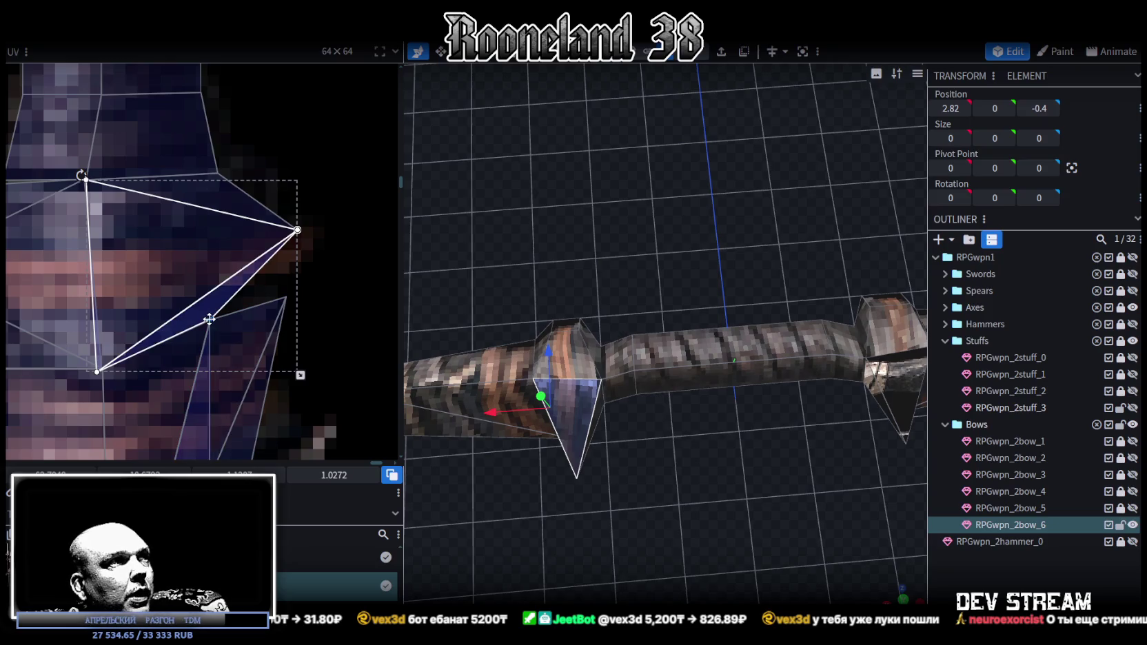
drag(284, 295, 221, 311)
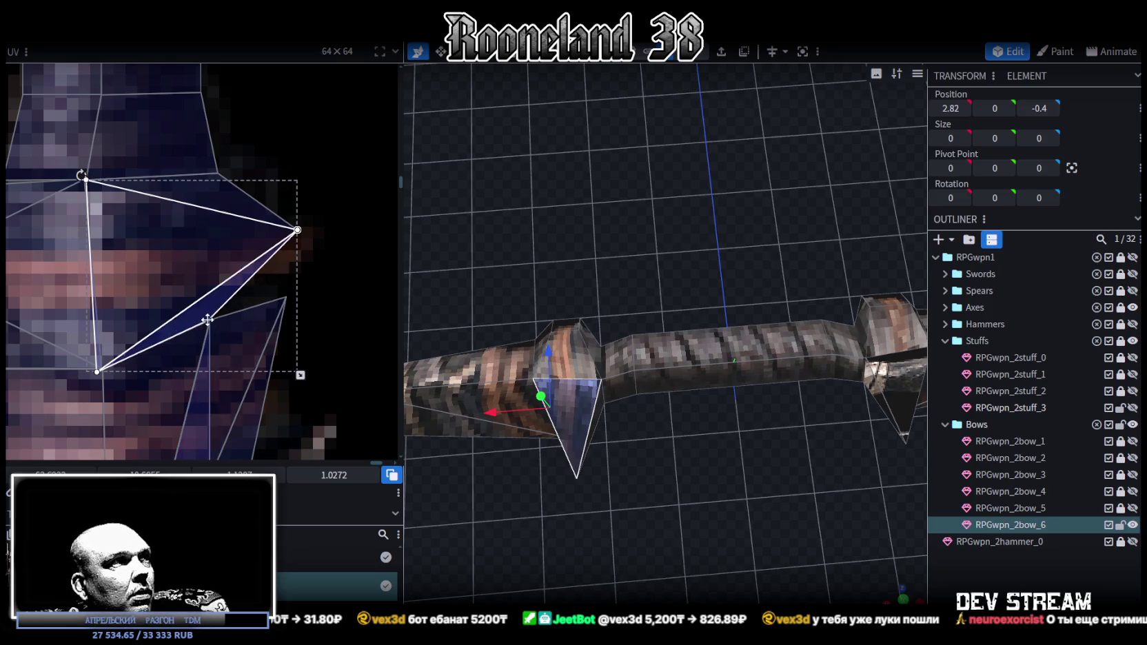
mouse_move(537, 475)
mouse_down()
mouse_move(701, 473)
mouse_move(614, 414)
mouse_up()
click(726, 379)
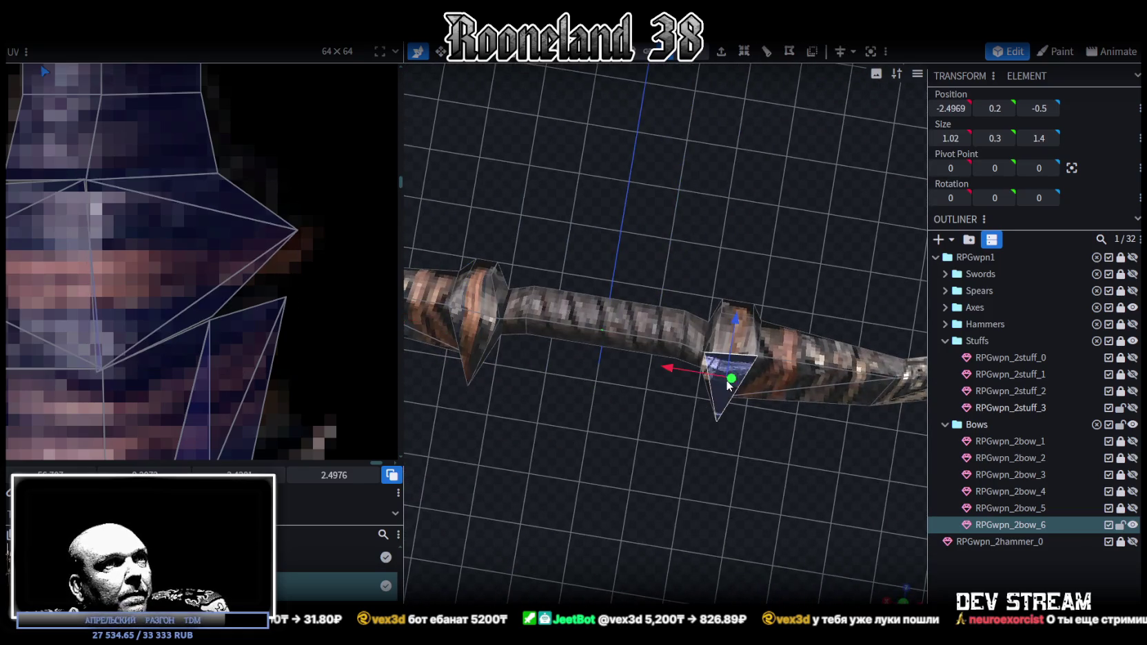
Shrink the opposite spike's UV triangles and place them onto the dark bow texture.
scroll(229, 213, down, 3)
scroll(229, 258, down, 3)
scroll(249, 360, up, 2)
scroll(163, 231, up, 2)
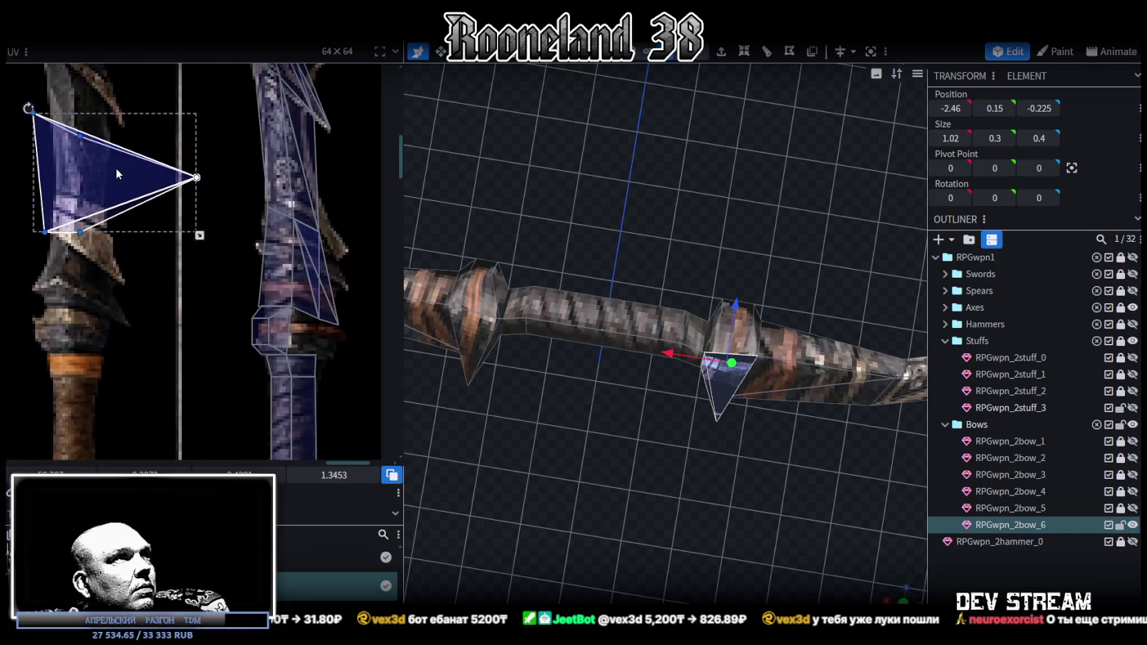
drag(115, 173, 280, 329)
drag(358, 388, 258, 360)
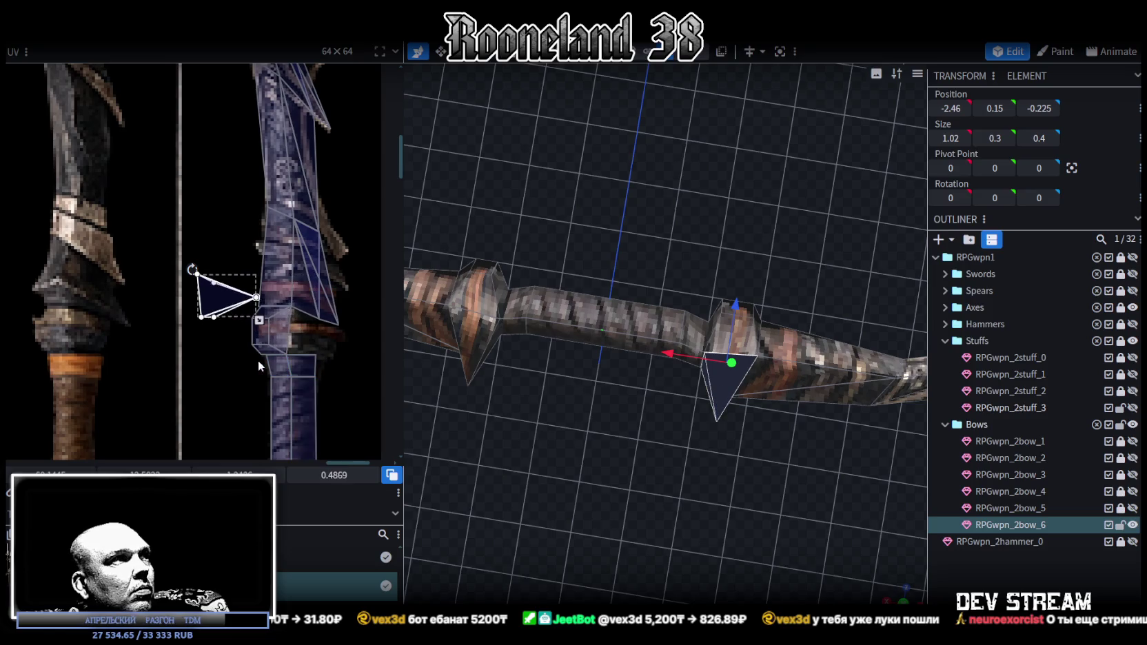
drag(227, 306, 317, 338)
Reshape the triangles by pulling the tip point up-left and sliding a bottom point left.
scroll(309, 325, up, 3)
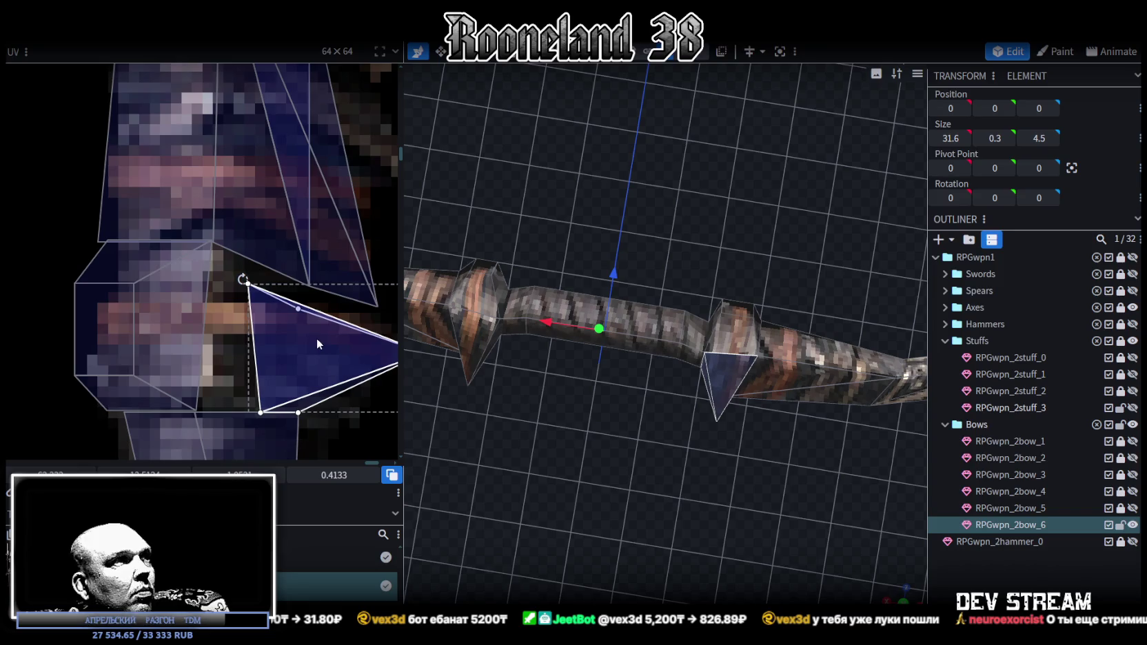
click(290, 322)
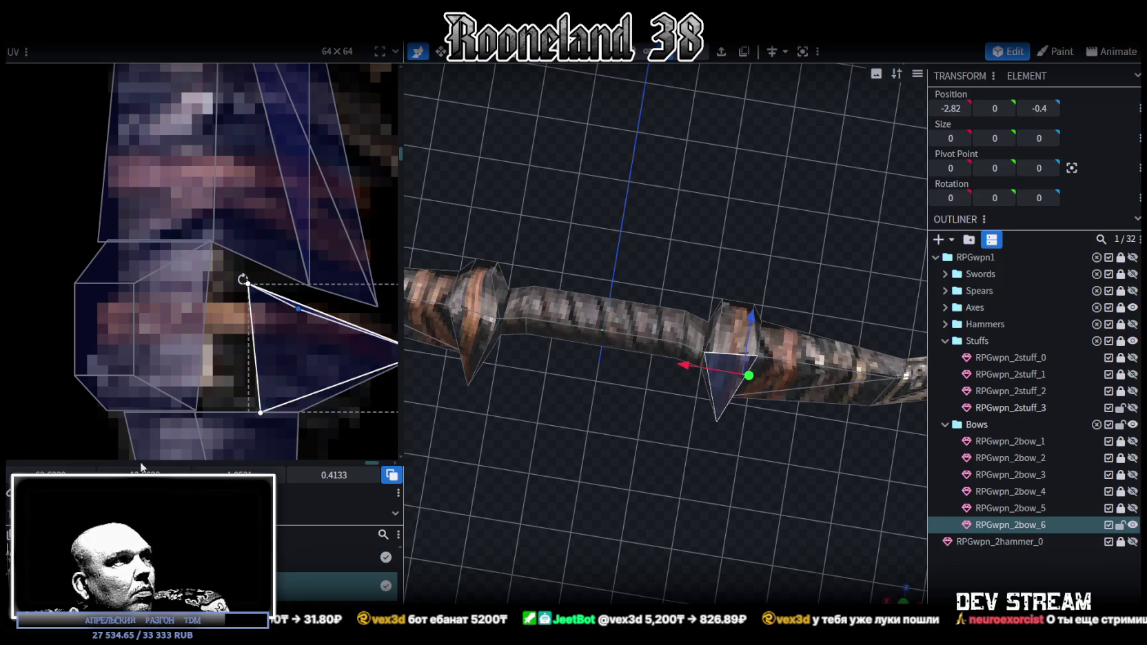
scroll(340, 296, up, 2)
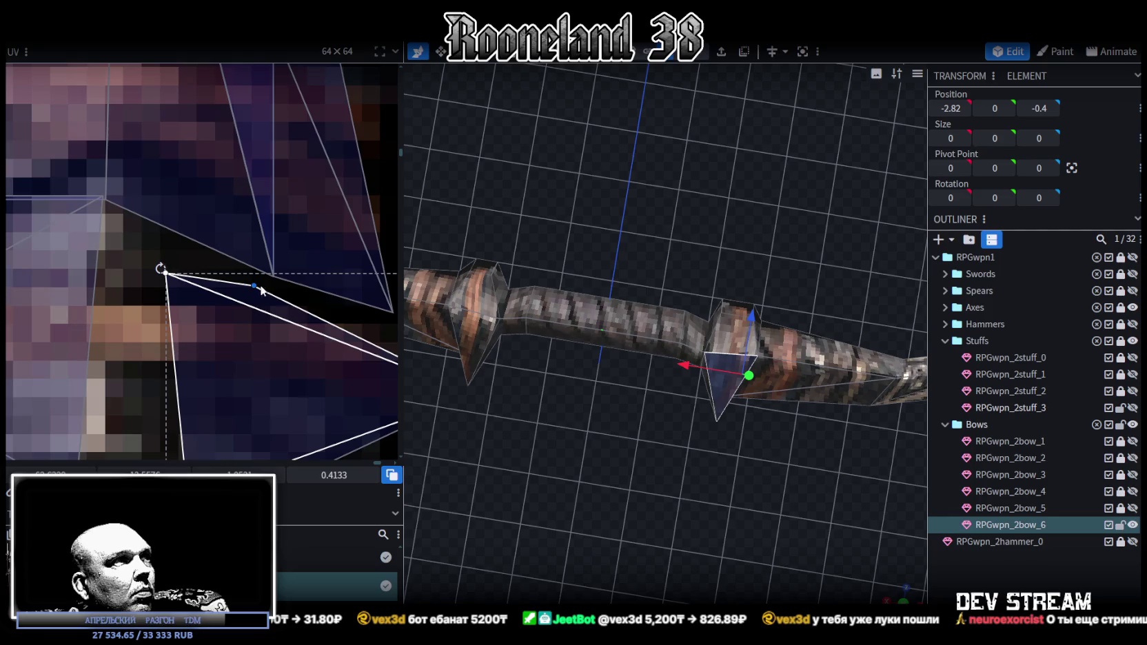
drag(165, 274, 123, 226)
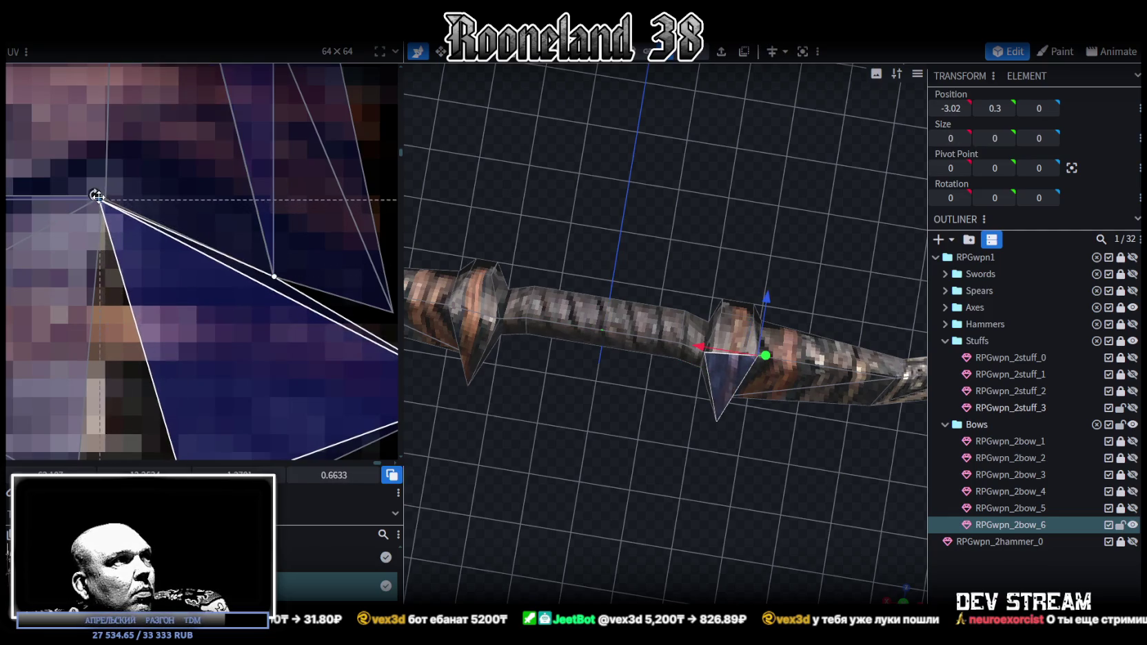
scroll(193, 303, down, 3)
click(193, 260)
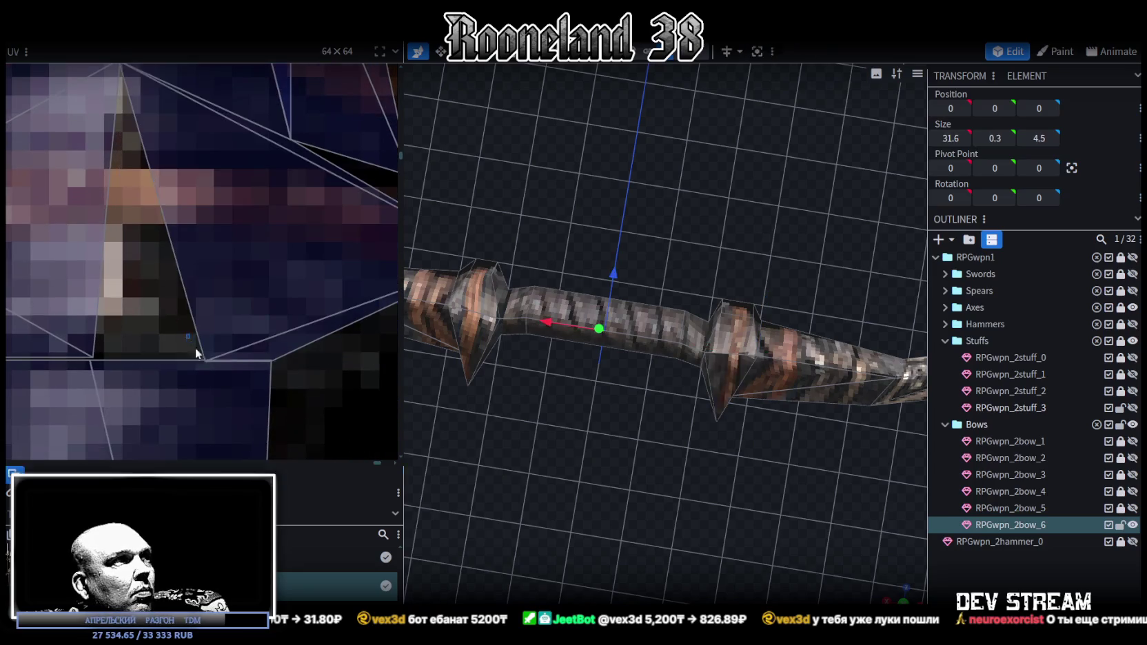
drag(206, 358, 202, 360)
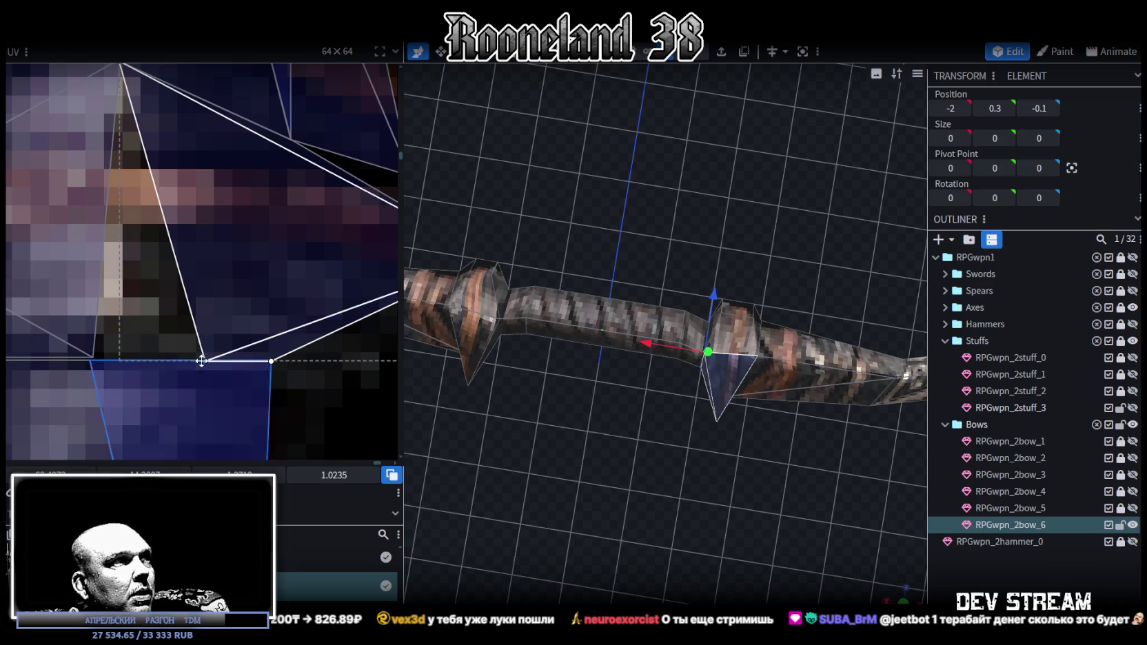
drag(204, 361, 92, 360)
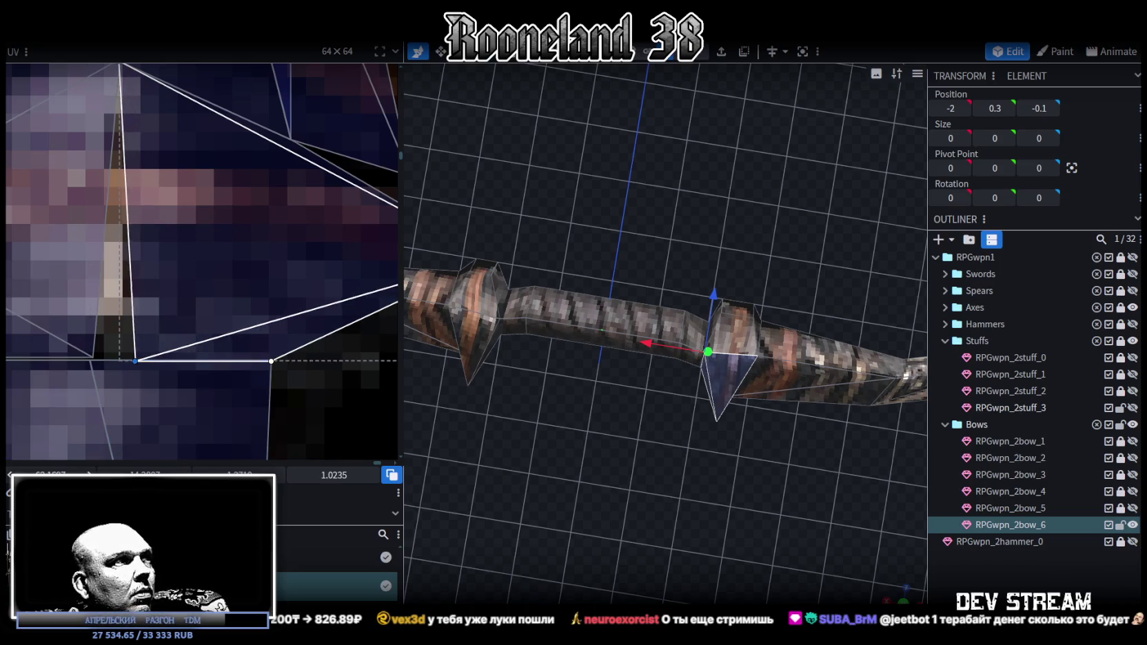
drag(601, 488, 775, 506)
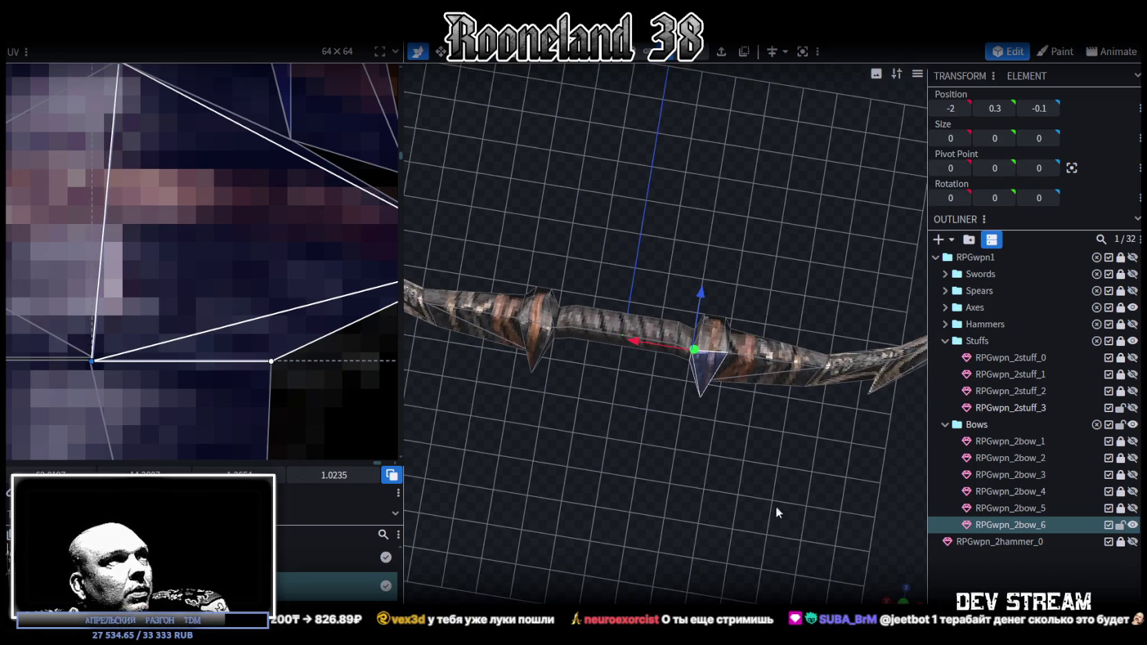
mouse_move(287, 308)
mouse_down()
mouse_move(237, 303)
mouse_move(176, 269)
mouse_up()
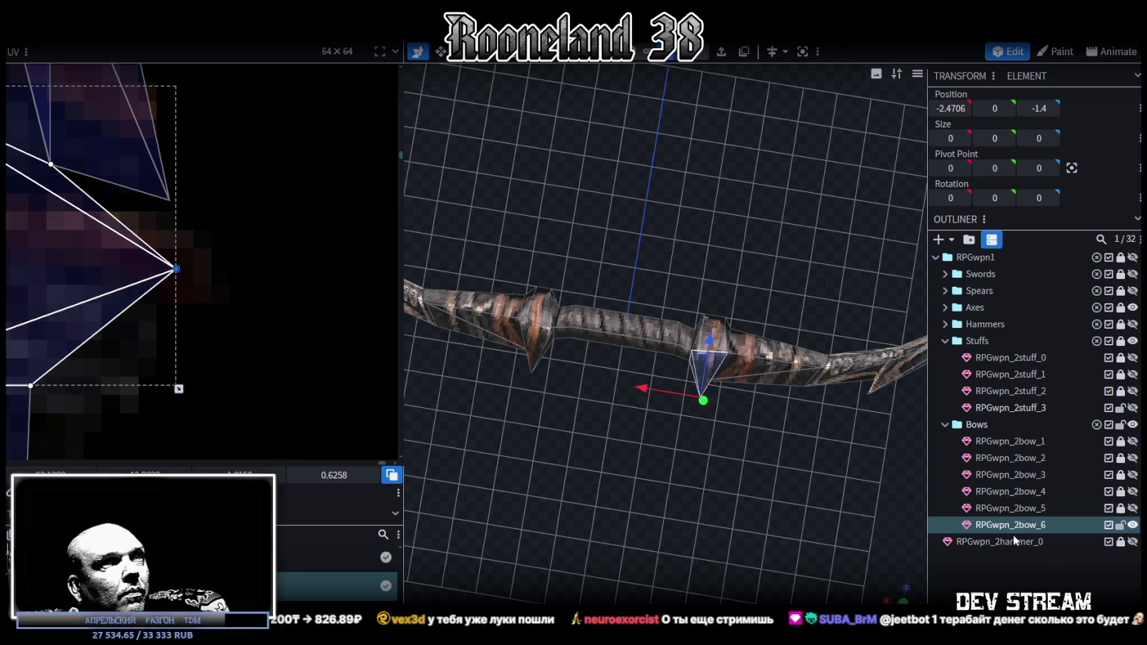
drag(838, 514, 668, 343)
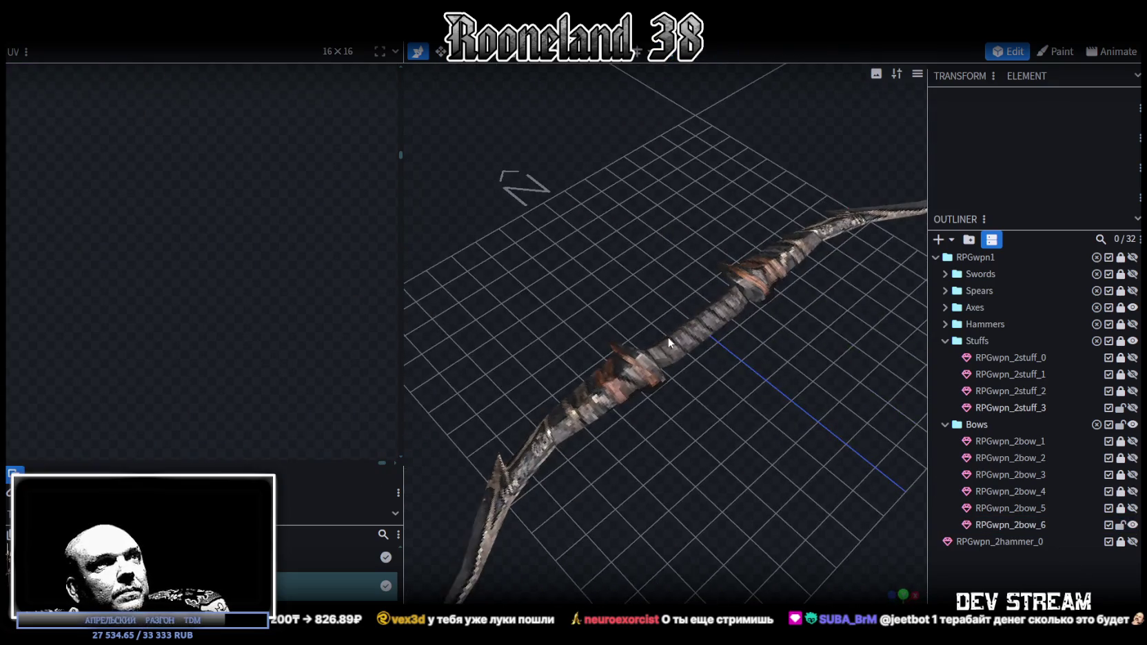
Select the grip's UV face and the mirrored spike face on the other side.
click(702, 331)
scroll(208, 298, down, 3)
scroll(227, 240, up, 3)
scroll(217, 191, up, 3)
click(217, 191)
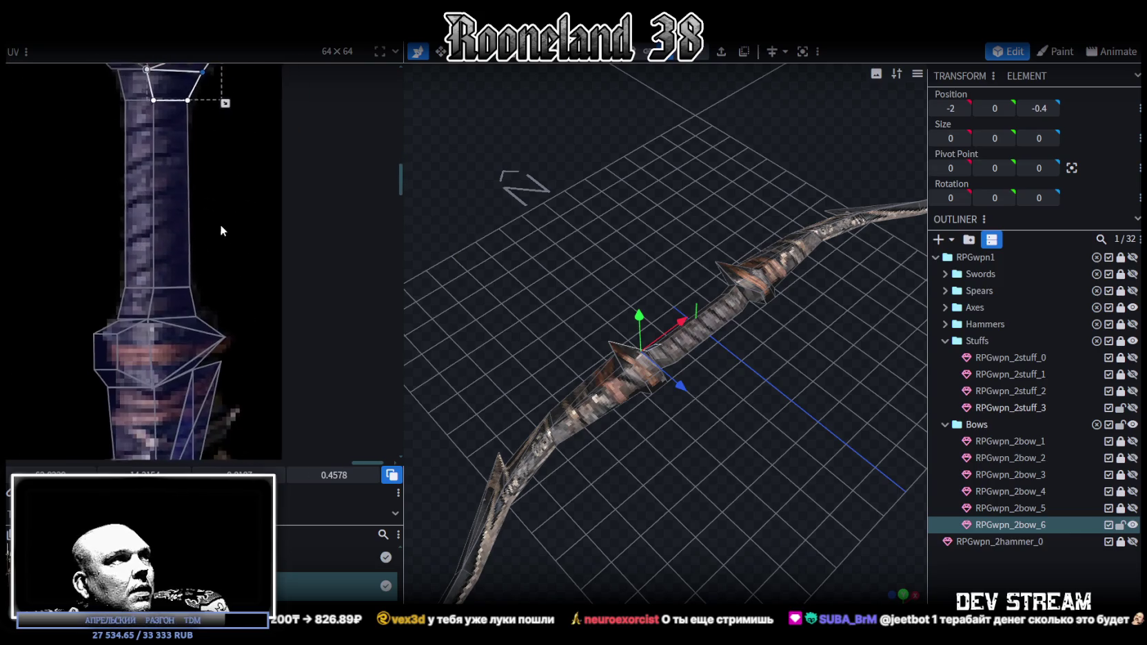
click(162, 334)
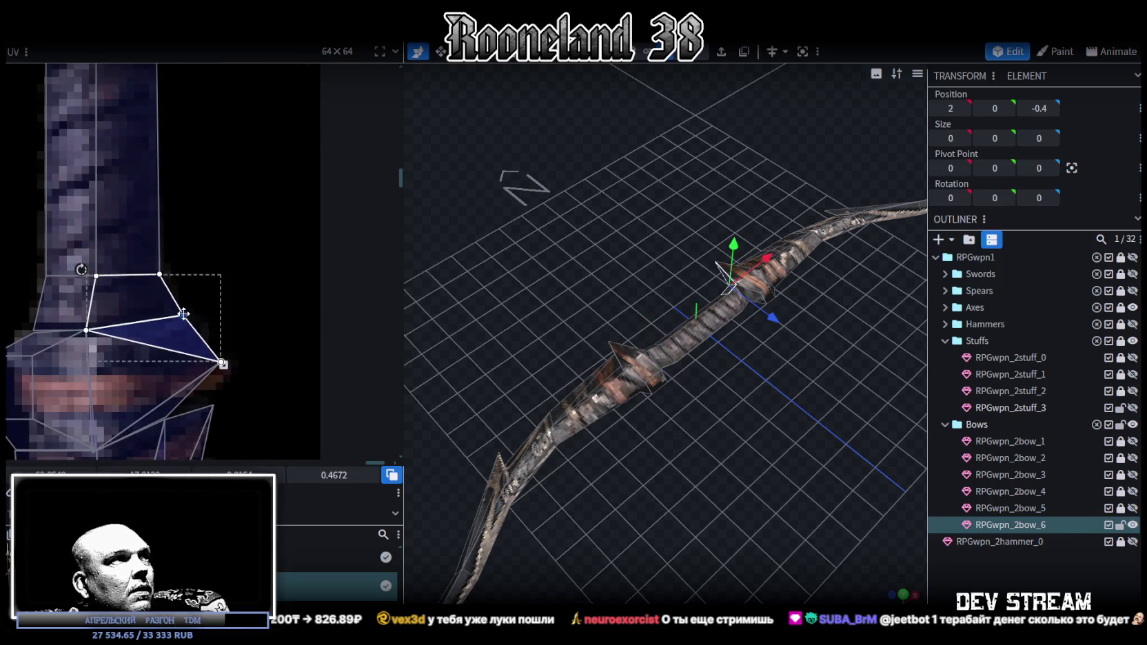
scroll(207, 331, down, 2)
mouse_move(663, 410)
mouse_down()
mouse_move(651, 465)
mouse_move(877, 431)
mouse_move(649, 410)
mouse_move(575, 431)
mouse_up()
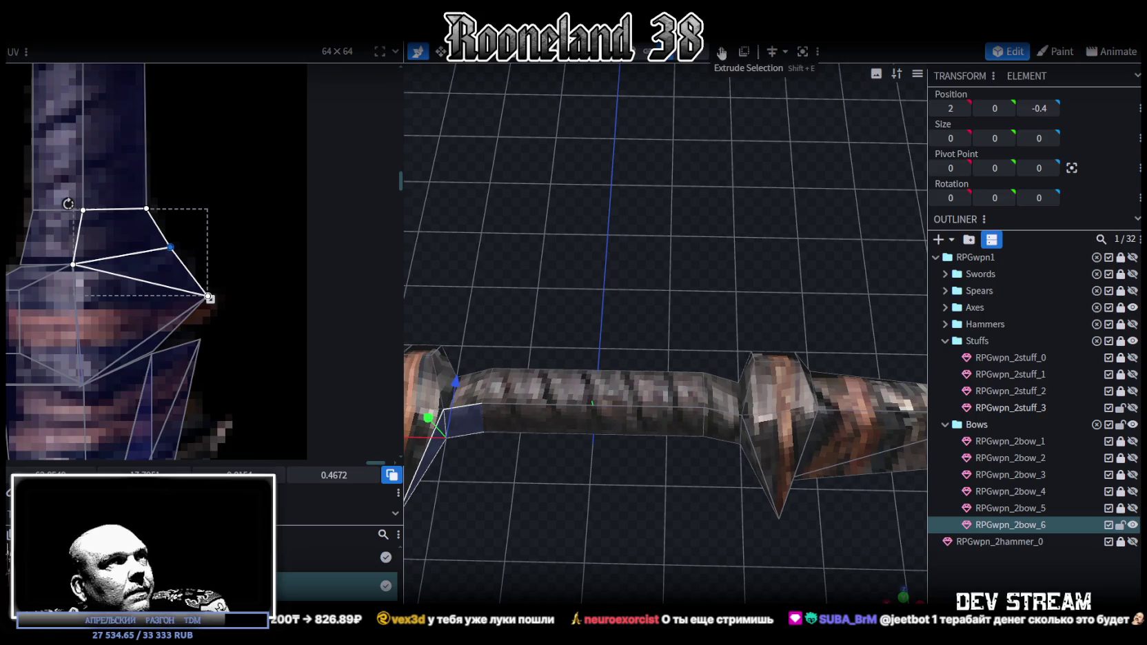
Lower the grip vertices to Z -0.6 and narrow them along X from 3.8 to 3.6.
click(754, 408)
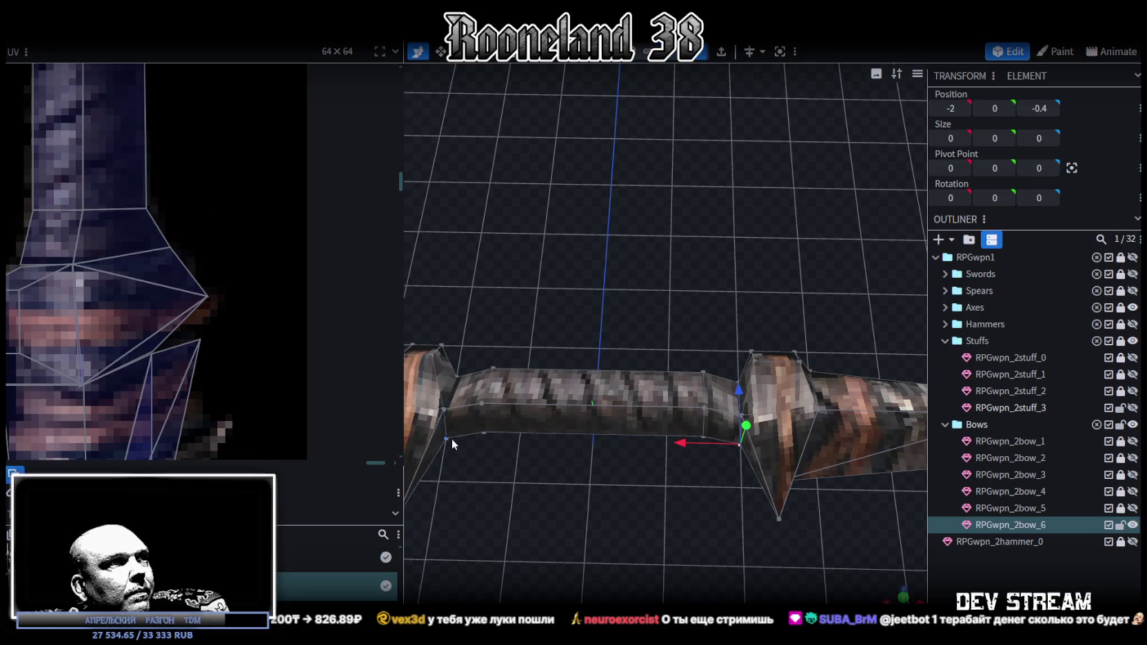
drag(595, 398, 594, 396)
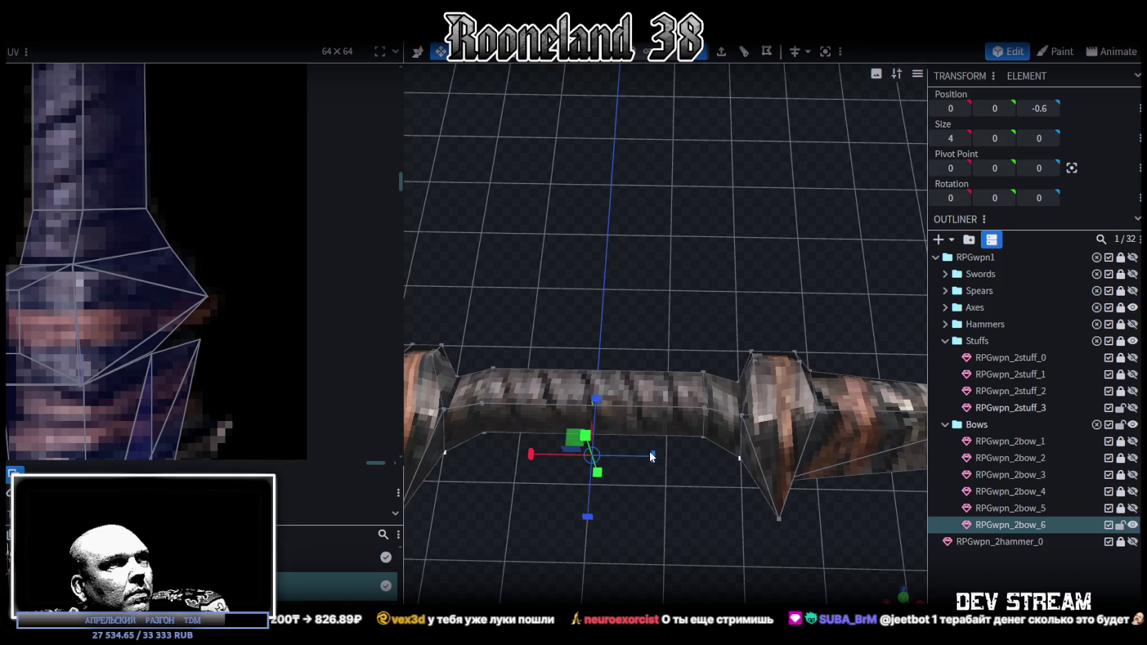
drag(643, 458, 640, 453)
mouse_move(640, 283)
mouse_down()
mouse_move(508, 365)
mouse_move(497, 347)
mouse_move(665, 351)
mouse_move(616, 421)
mouse_up()
scroll(618, 427, down, 2)
scroll(150, 171, down, 3)
scroll(186, 262, down, 2)
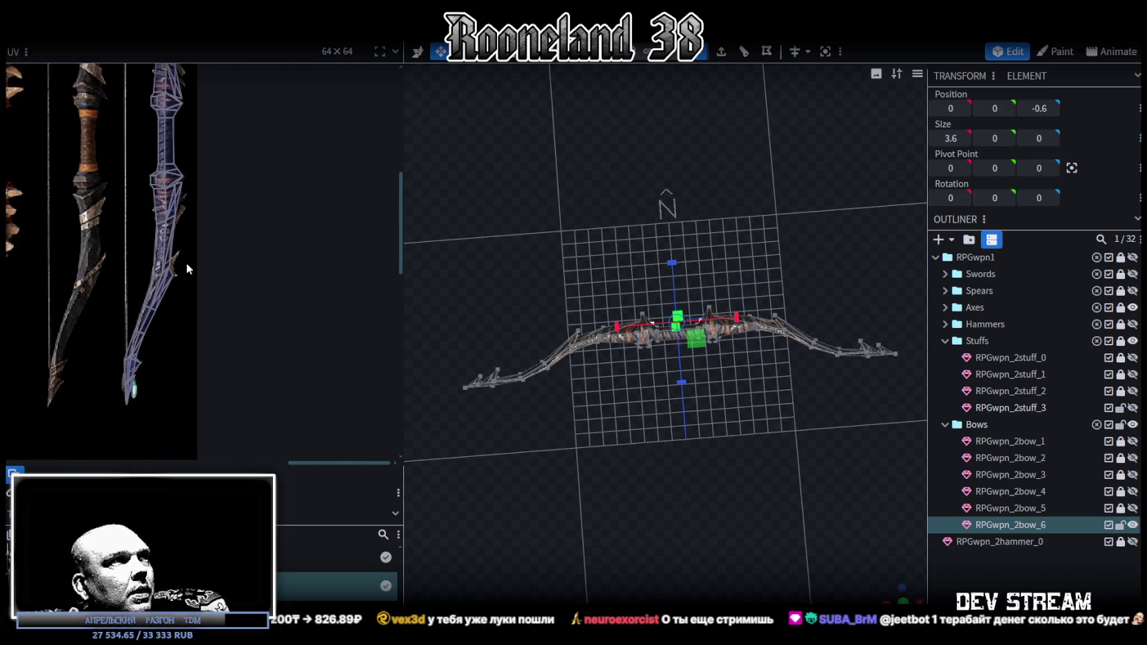
Push the lower limb-tip spike vertex at X 14.34 from Z 2.25 to 2.45, then refocus on the grip.
mouse_move(625, 301)
mouse_down()
mouse_move(832, 227)
mouse_move(719, 179)
mouse_move(713, 305)
mouse_up()
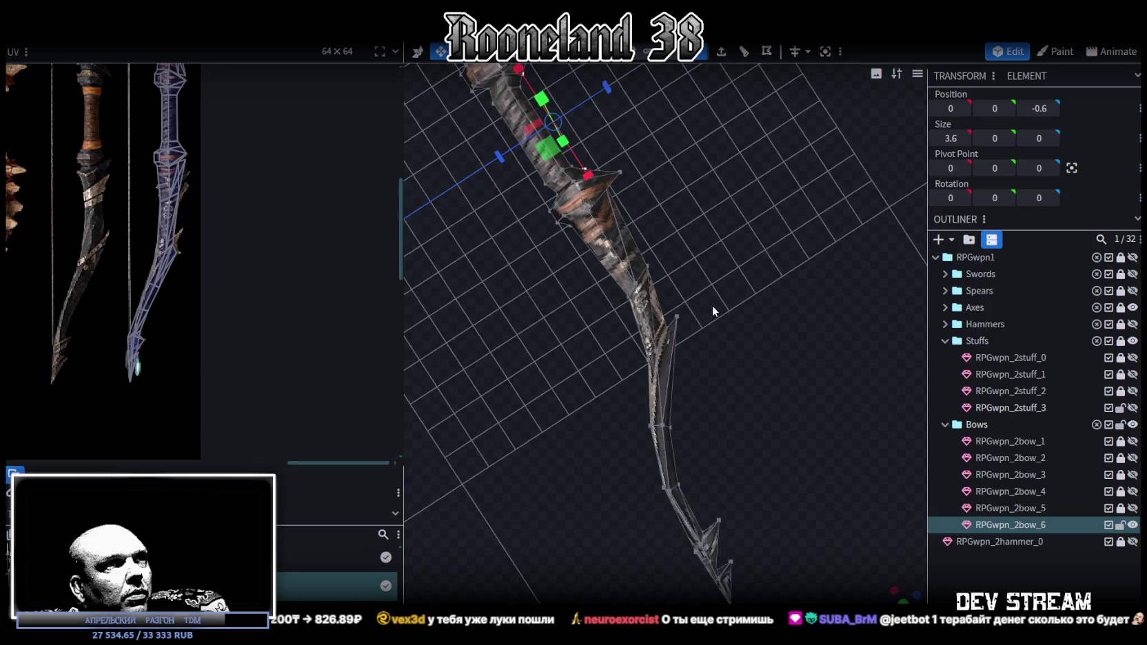
scroll(685, 307, up, 3)
mouse_move(703, 343)
mouse_down()
mouse_move(718, 367)
mouse_move(641, 371)
mouse_move(709, 295)
mouse_up()
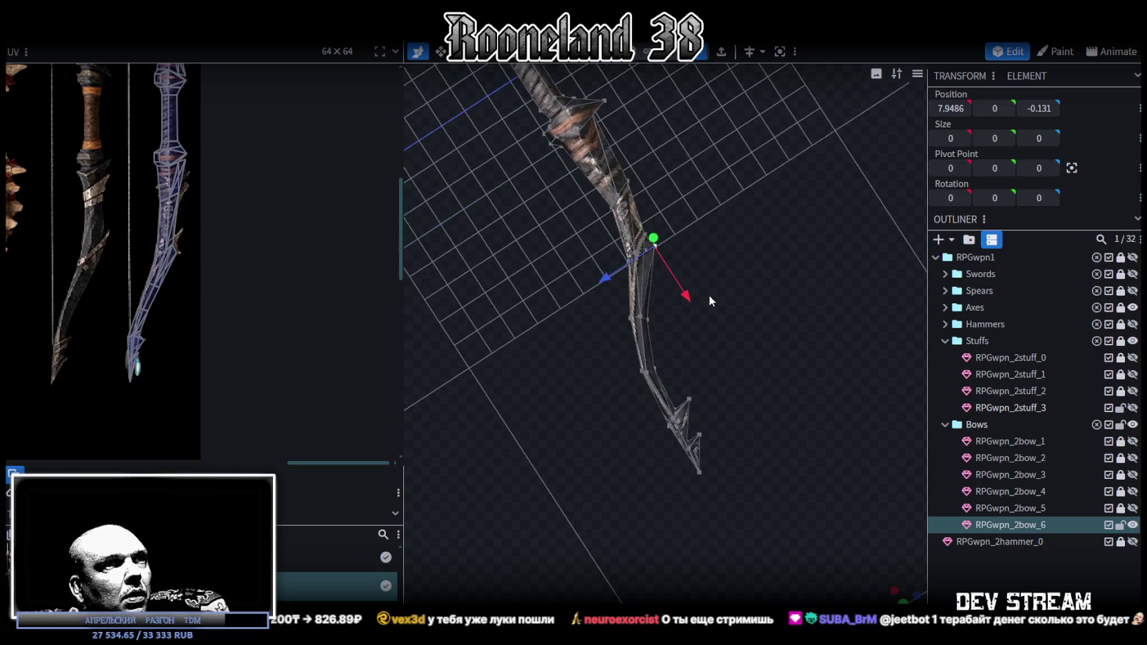
scroll(173, 301, up, 2)
scroll(173, 301, up, 2)
drag(711, 340, 610, 326)
scroll(645, 348, up, 3)
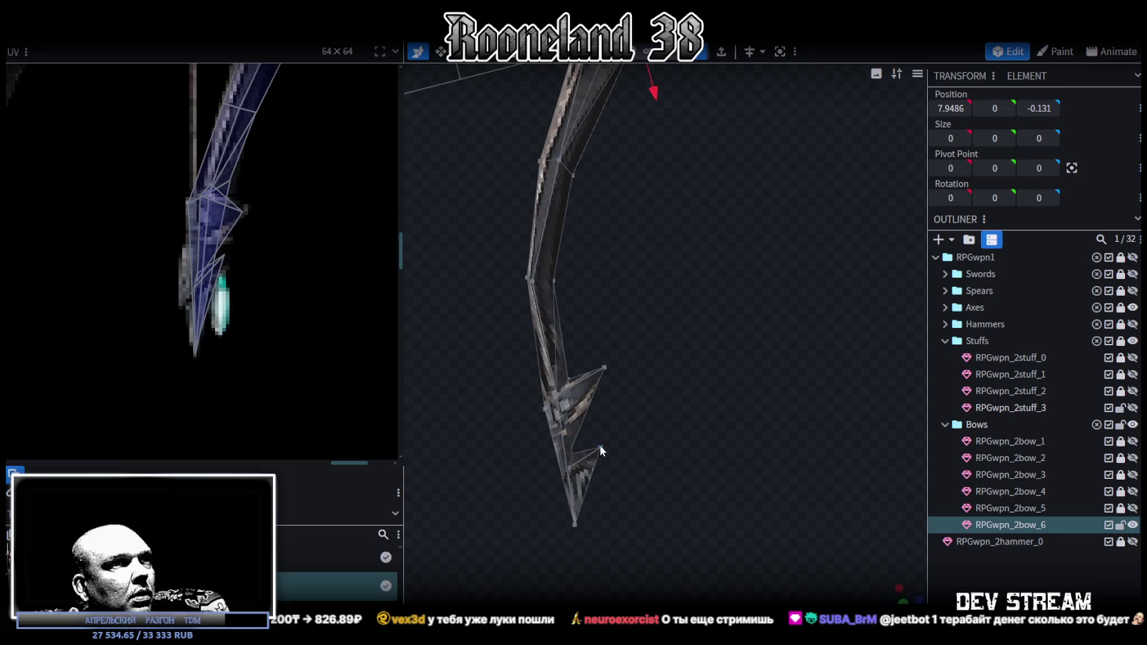
drag(599, 478, 616, 482)
drag(541, 459, 531, 451)
scroll(213, 254, down, 2)
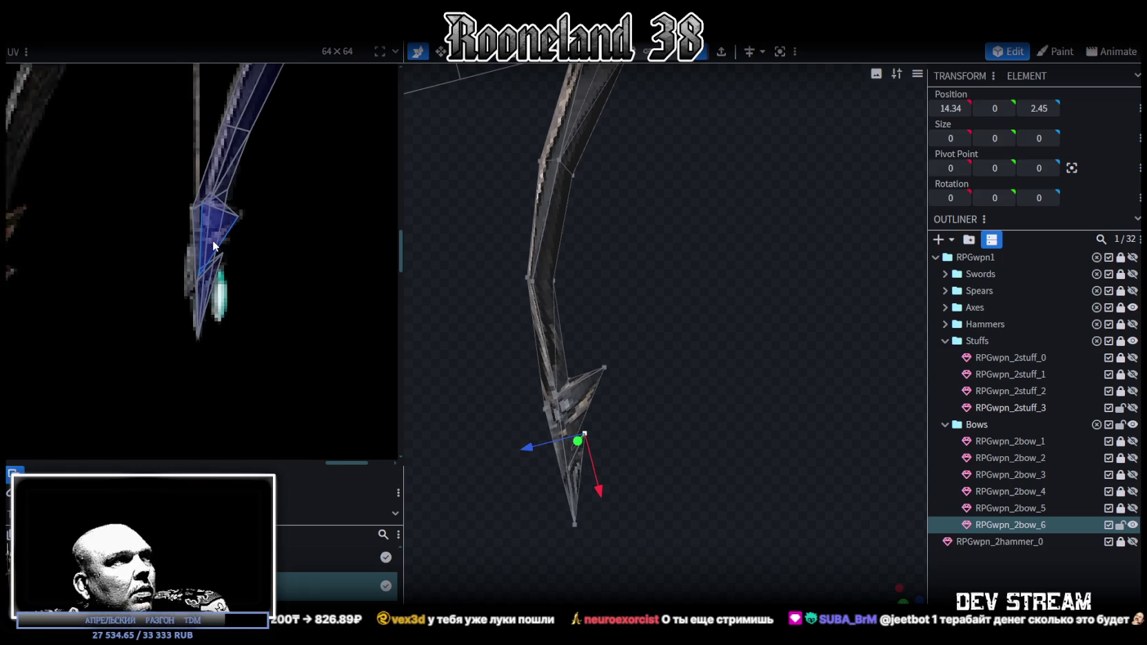
scroll(255, 240, down, 2)
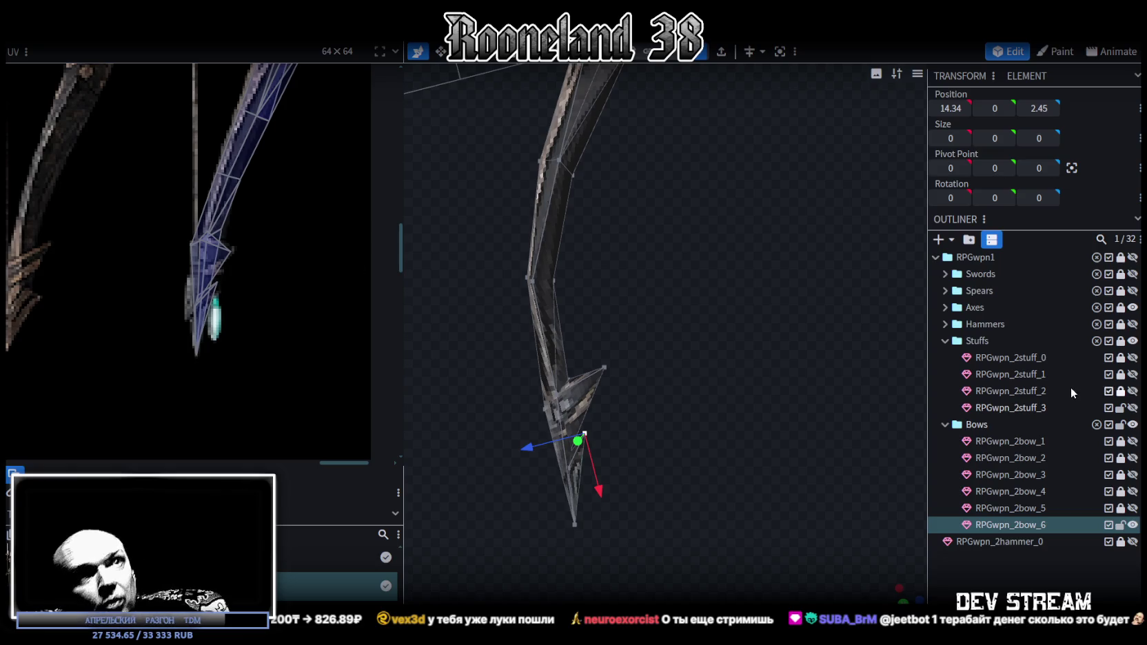
key(KP_Decimal)
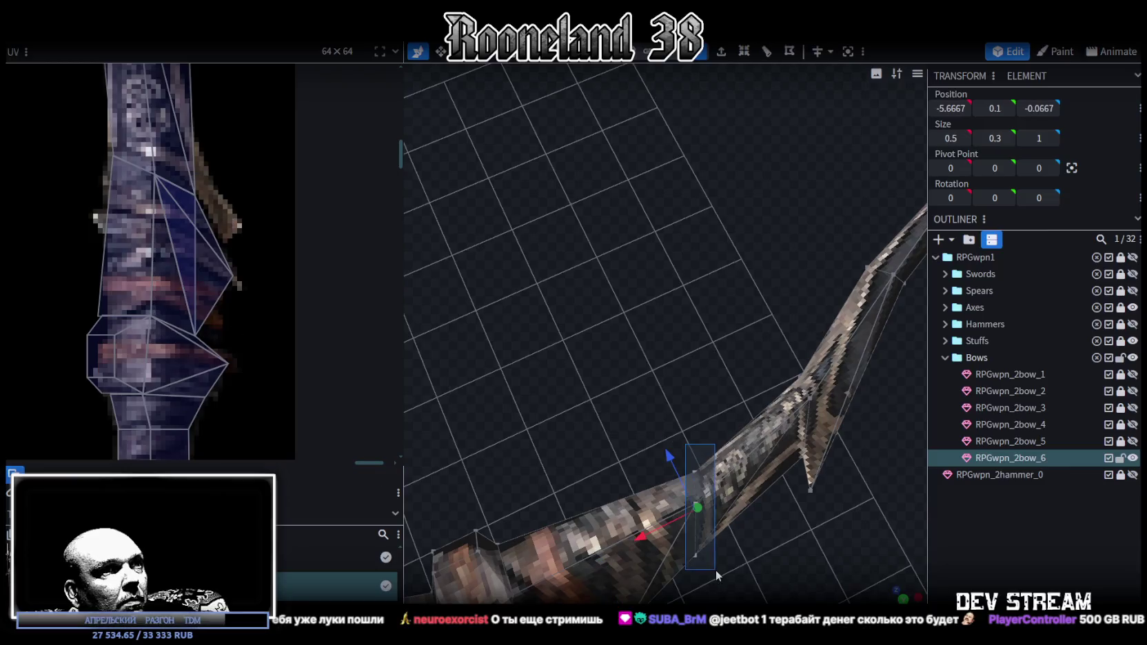
Shift the two guard spike pieces slightly along X.
drag(657, 528, 631, 543)
drag(712, 544, 728, 561)
scroll(226, 262, down, 3)
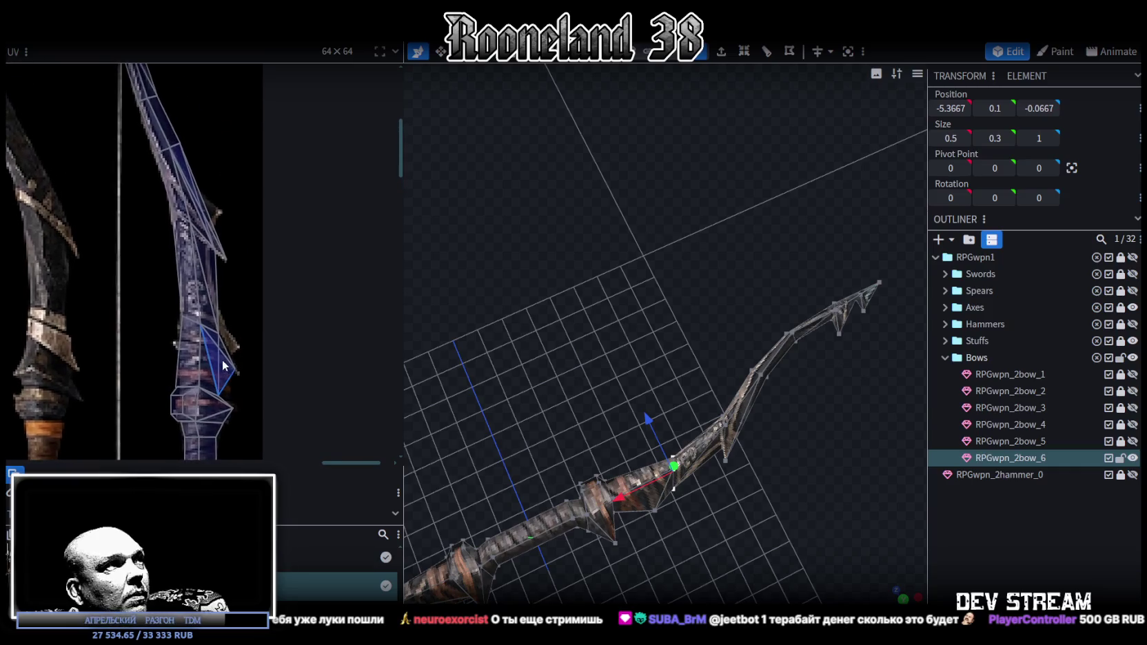
scroll(238, 250, up, 2)
drag(741, 455, 751, 460)
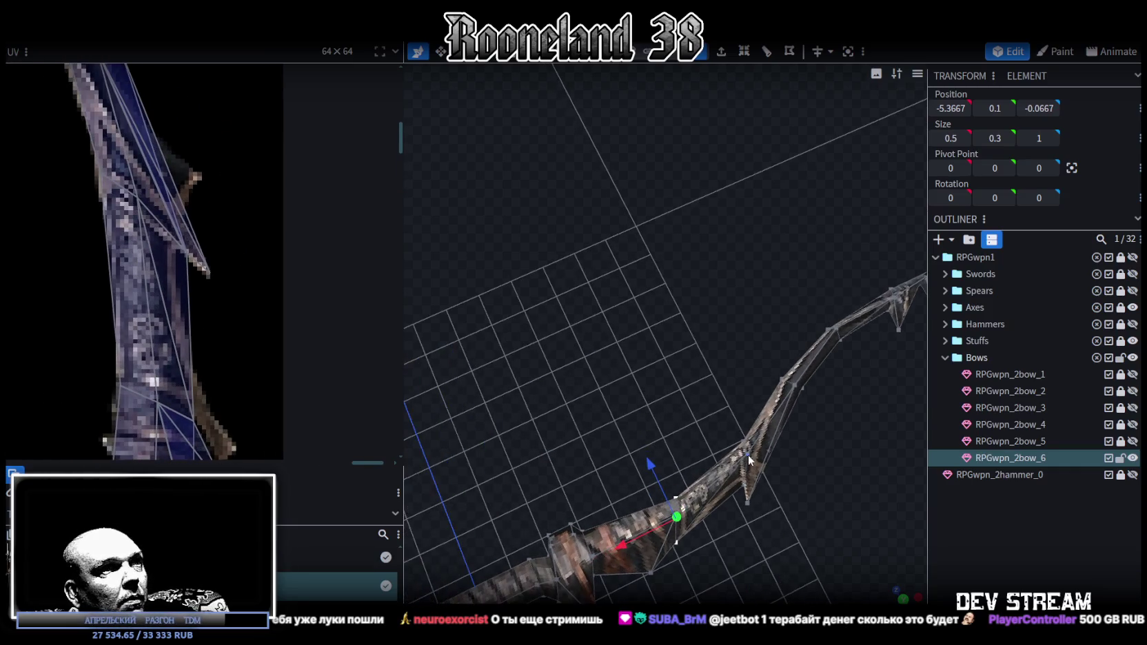
scroll(223, 234, down, 3)
scroll(768, 438, up, 2)
click(795, 577)
drag(730, 555, 715, 563)
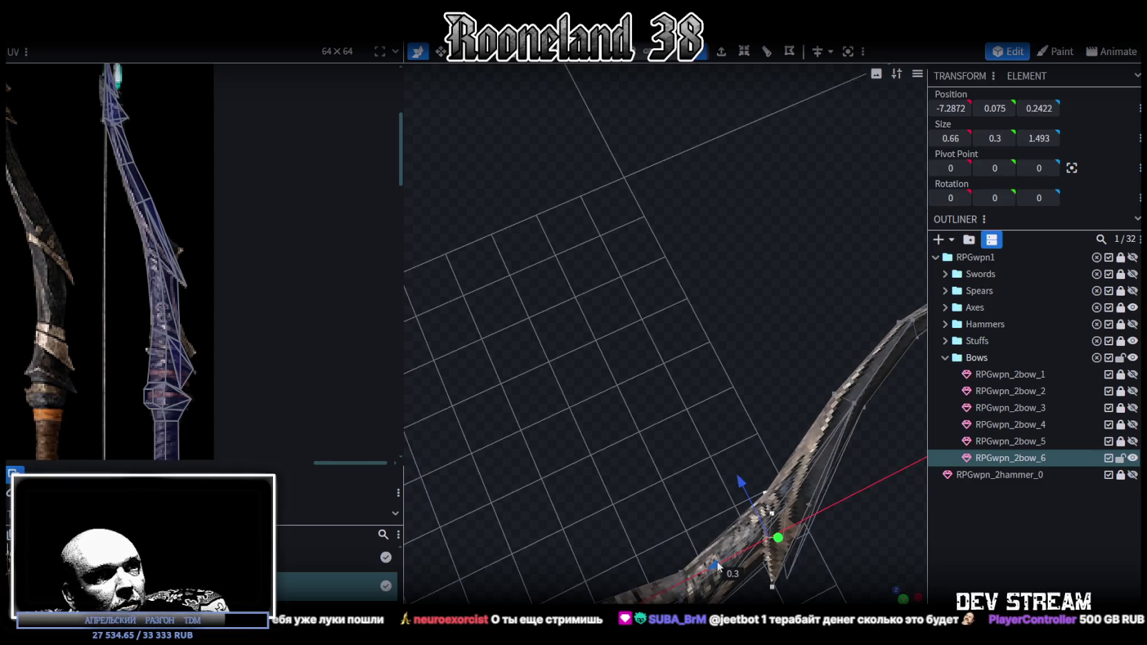
scroll(217, 324, down, 3)
scroll(207, 324, up, 2)
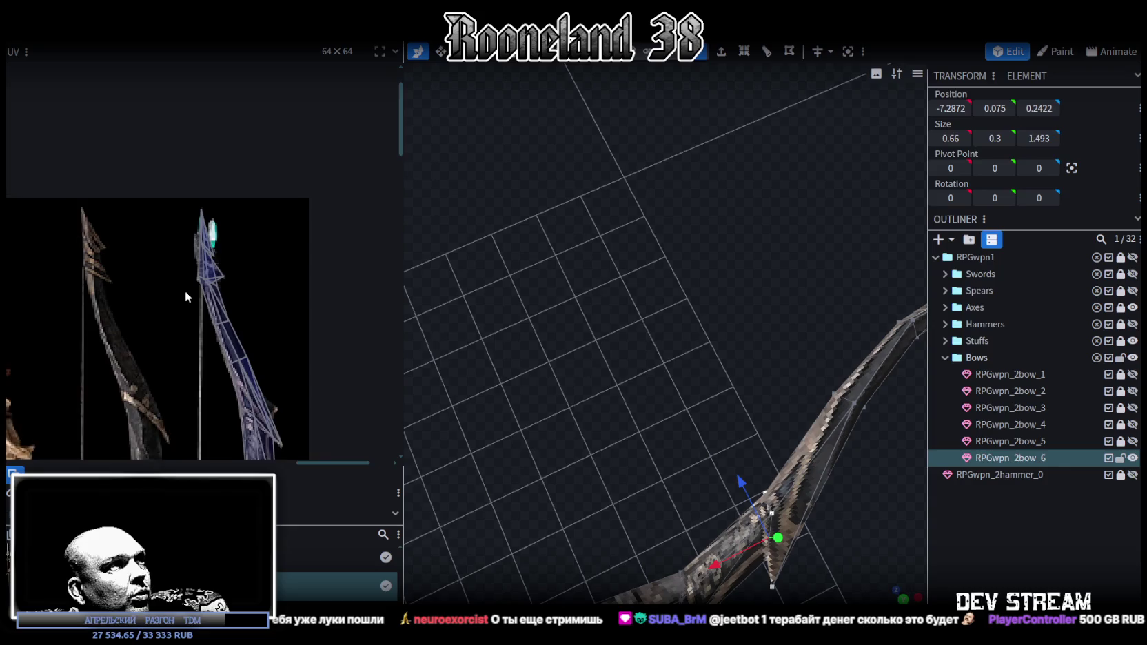
scroll(185, 291, up, 1)
Reshape the upper limb-tip spike vertex and lower both bow-tip vertices slightly.
drag(730, 441, 644, 498)
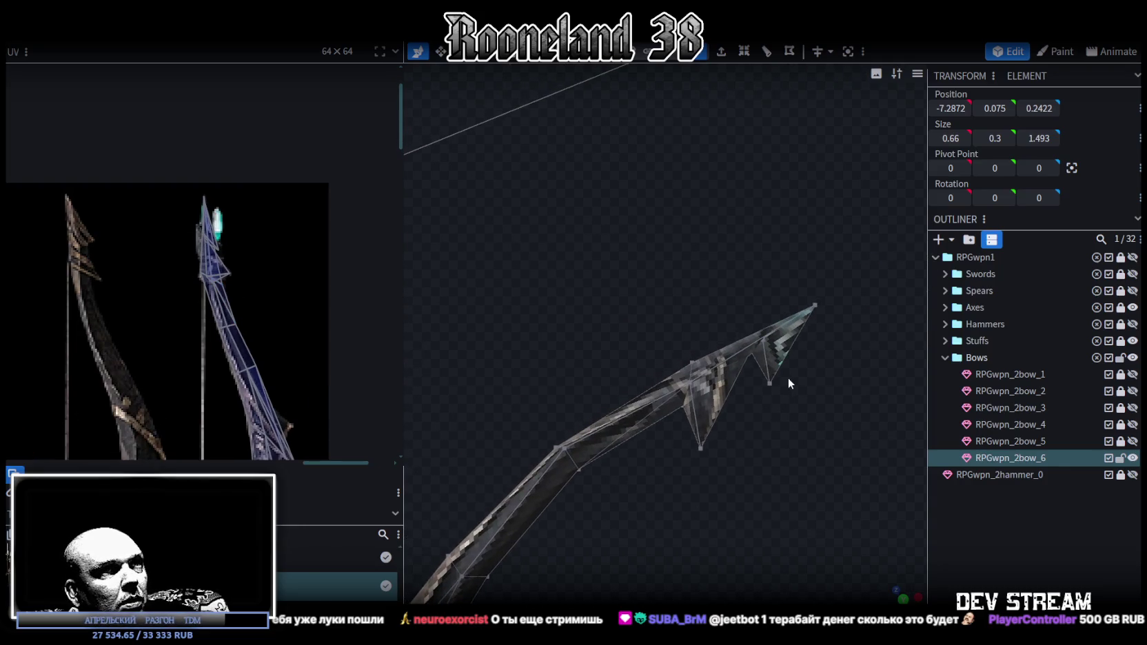
click(769, 383)
drag(742, 333, 725, 330)
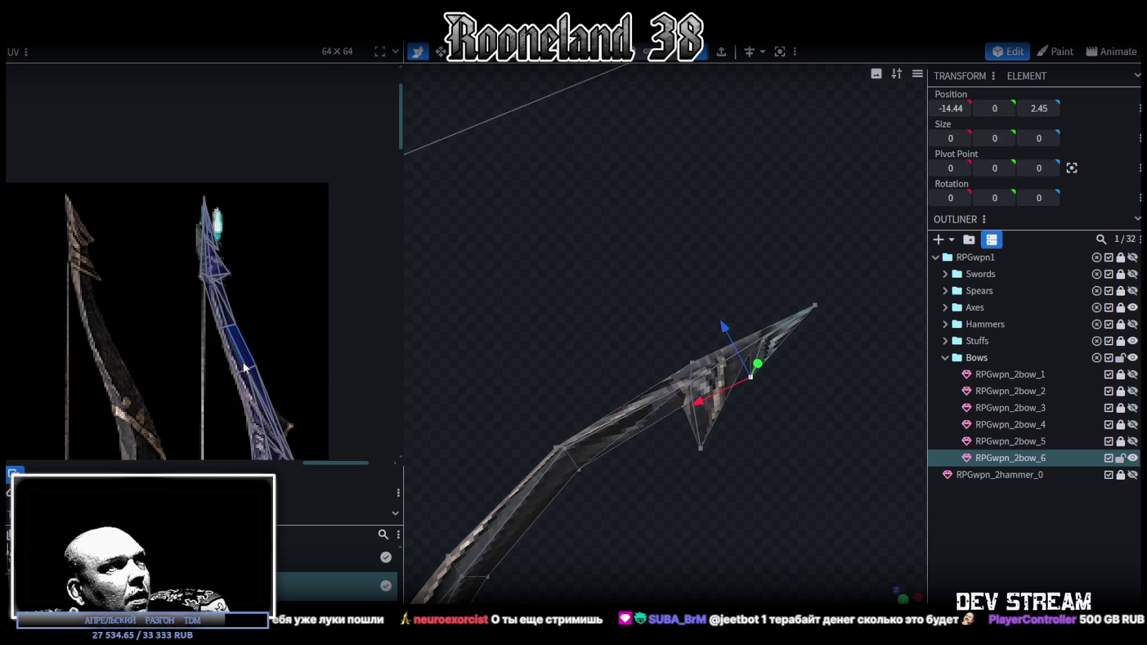
click(814, 305)
mouse_move(784, 251)
mouse_down()
mouse_move(629, 535)
mouse_move(828, 461)
mouse_move(553, 430)
mouse_move(763, 504)
mouse_move(764, 449)
mouse_up()
scroll(629, 535, down, 3)
shift+click(542, 450)
drag(620, 284, 627, 283)
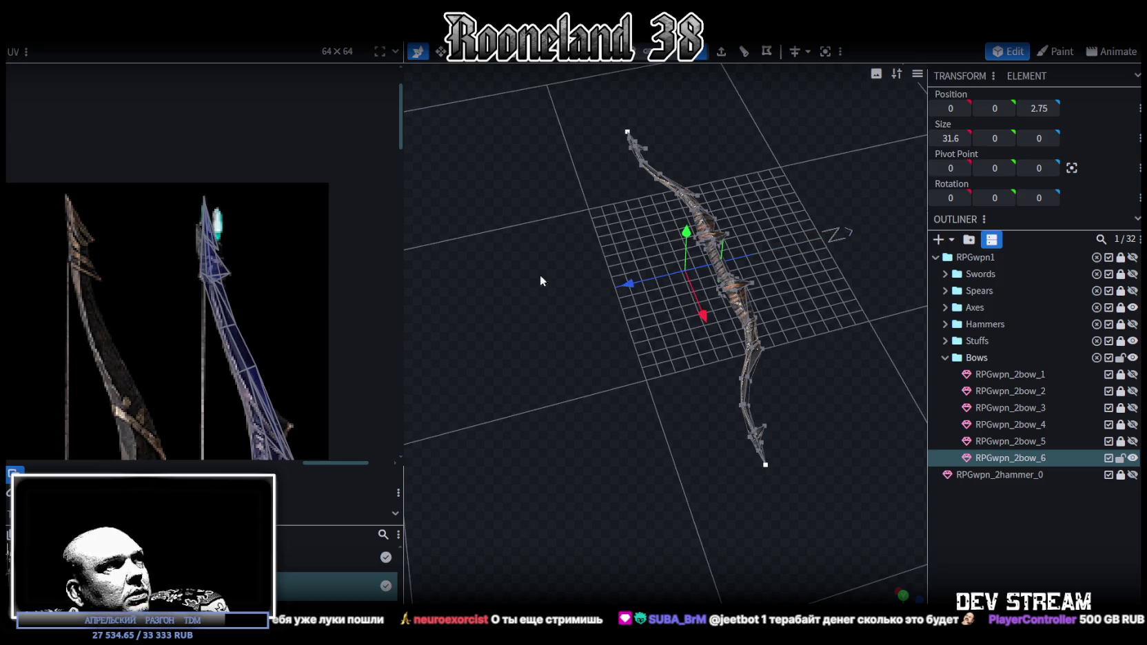
Set both limb-tip vertices at Z 3.1 and scale them along X from 27.56 to 27.16.
drag(540, 274, 872, 423)
scroll(741, 368, up, 3)
scroll(735, 420, up, 3)
drag(735, 420, 840, 397)
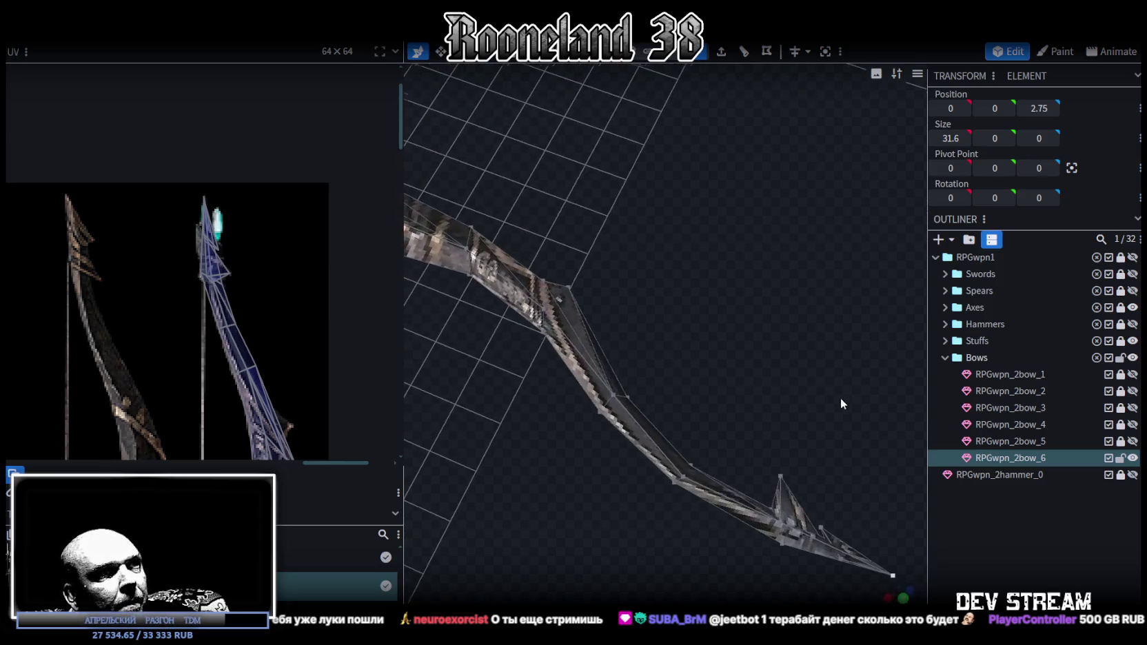
click(782, 543)
mouse_move(782, 543)
mouse_down()
mouse_move(721, 403)
mouse_move(652, 428)
mouse_move(771, 316)
mouse_up()
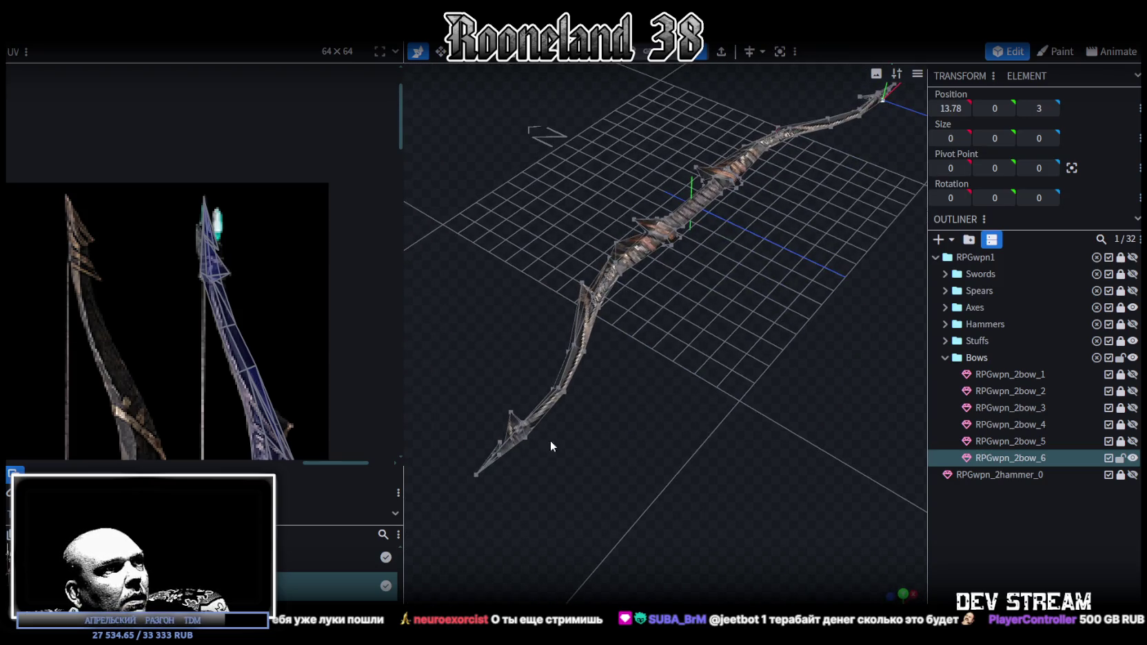
click(528, 437)
mouse_move(528, 437)
mouse_down()
mouse_move(765, 377)
mouse_move(719, 366)
mouse_move(737, 396)
mouse_move(791, 393)
mouse_move(816, 179)
mouse_move(777, 258)
mouse_move(798, 163)
mouse_move(784, 157)
mouse_up()
scroll(710, 400, up, 3)
key(s)
mouse_move(717, 248)
mouse_down()
mouse_move(619, 392)
mouse_move(493, 361)
mouse_move(608, 343)
mouse_move(728, 456)
mouse_move(408, 338)
mouse_up()
scroll(216, 310, down, 3)
scroll(253, 343, up, 1)
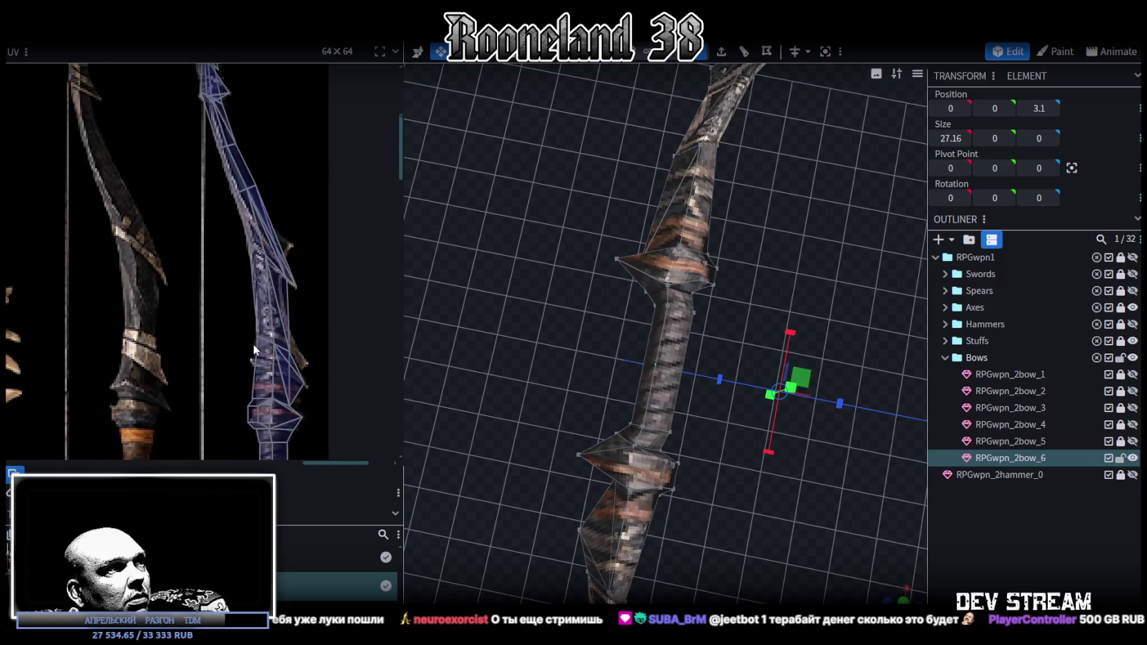
Merge the UV vertices of the upper grip-spike face.
scroll(253, 344, up, 4)
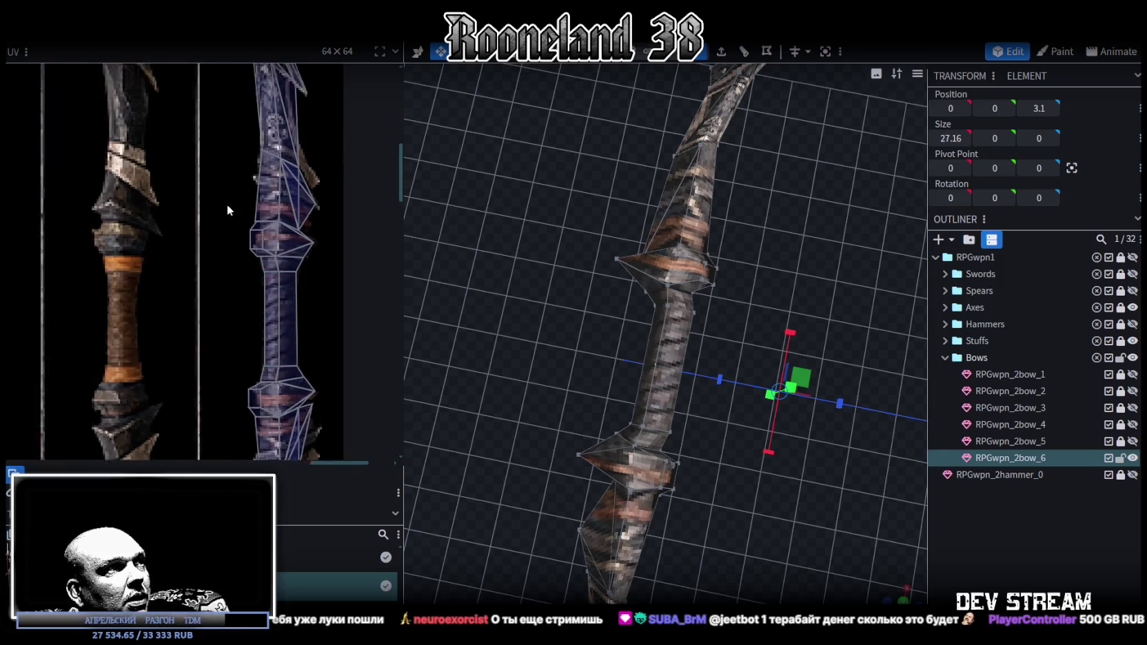
scroll(249, 201, up, 2)
scroll(276, 247, up, 2)
click(283, 274)
click(277, 272)
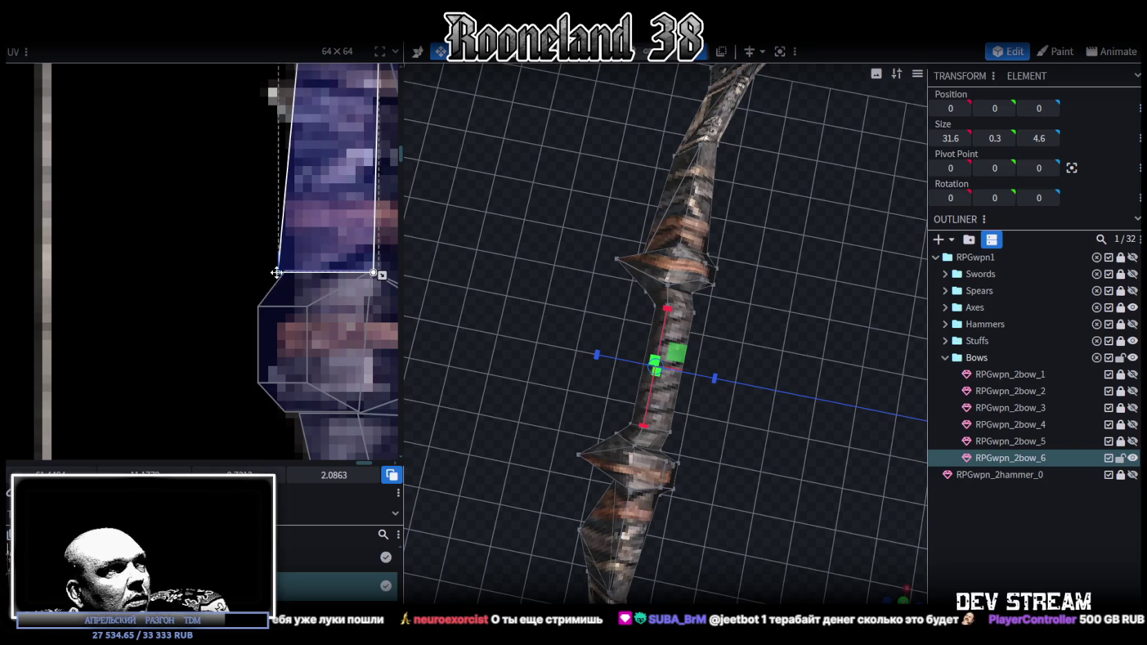
click(258, 306)
right_click(279, 274)
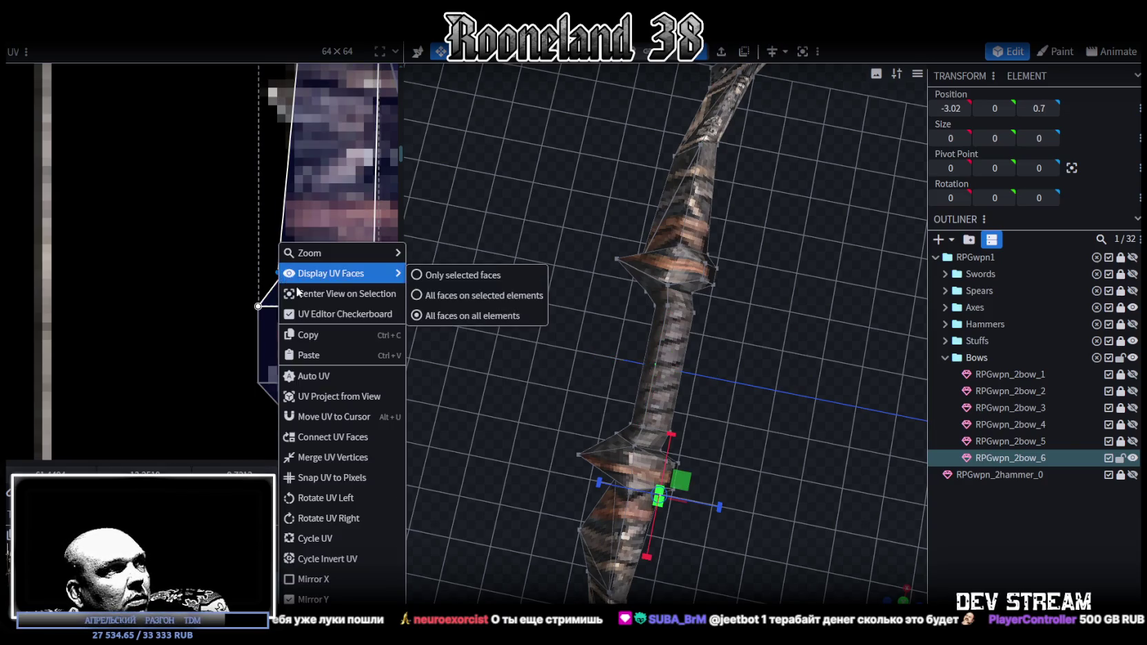
click(321, 458)
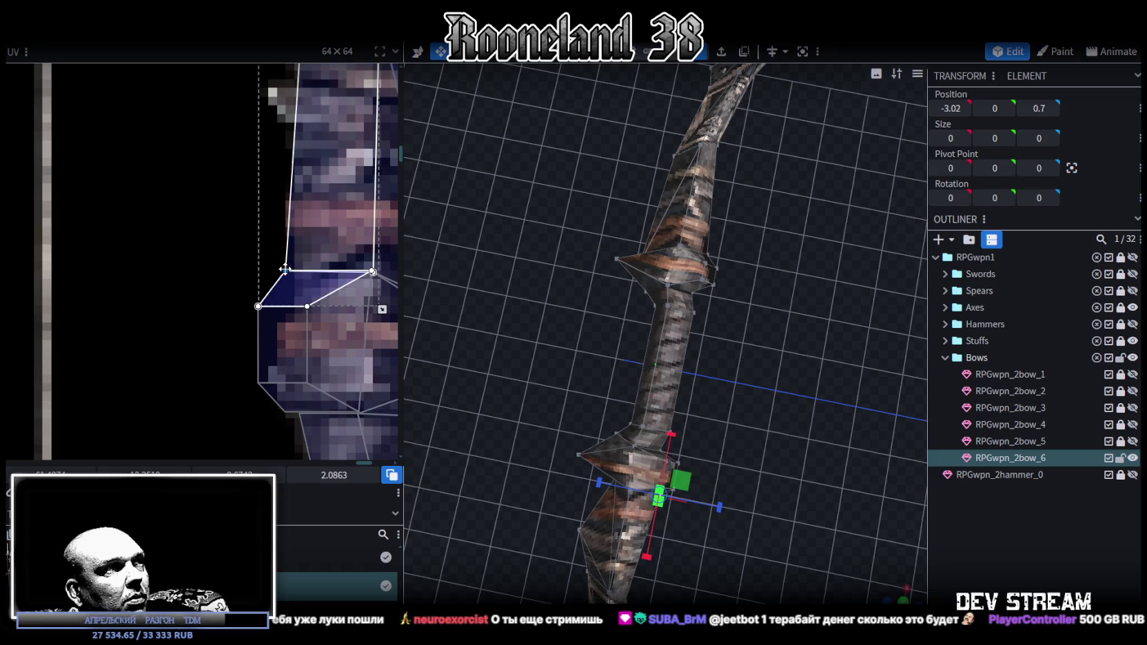
Shift the left grip quad's left UV edge rightward onto the painted guard.
scroll(329, 340, down, 2)
scroll(248, 289, up, 2)
scroll(202, 243, up, 2)
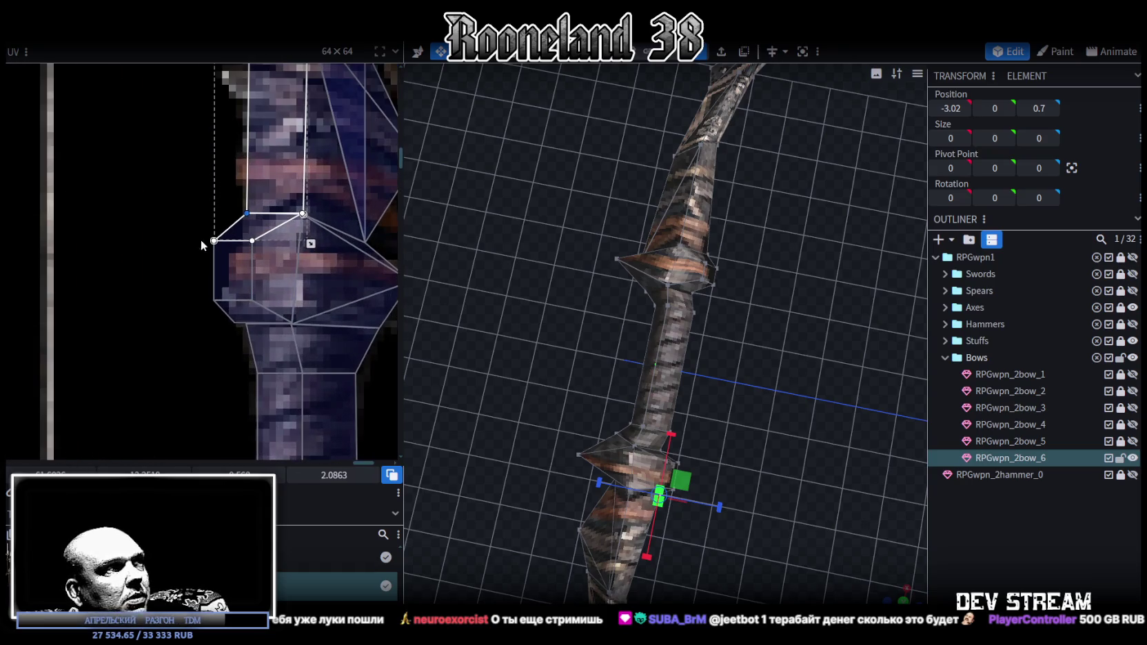
drag(197, 229, 257, 303)
scroll(261, 305, down, 4)
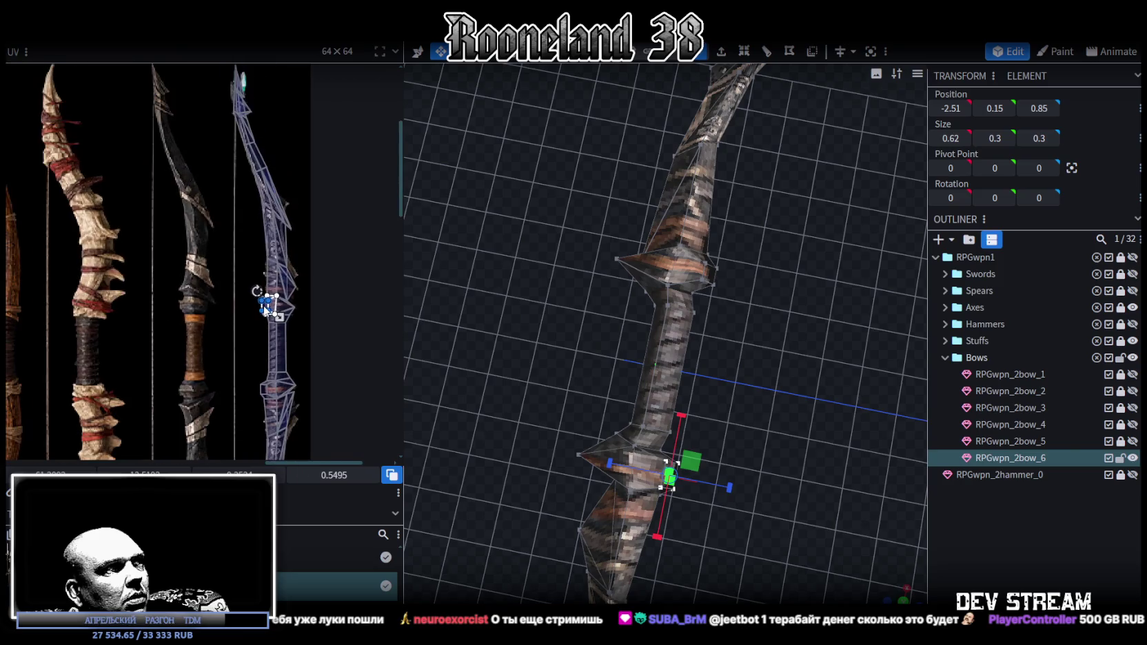
scroll(266, 306, up, 1)
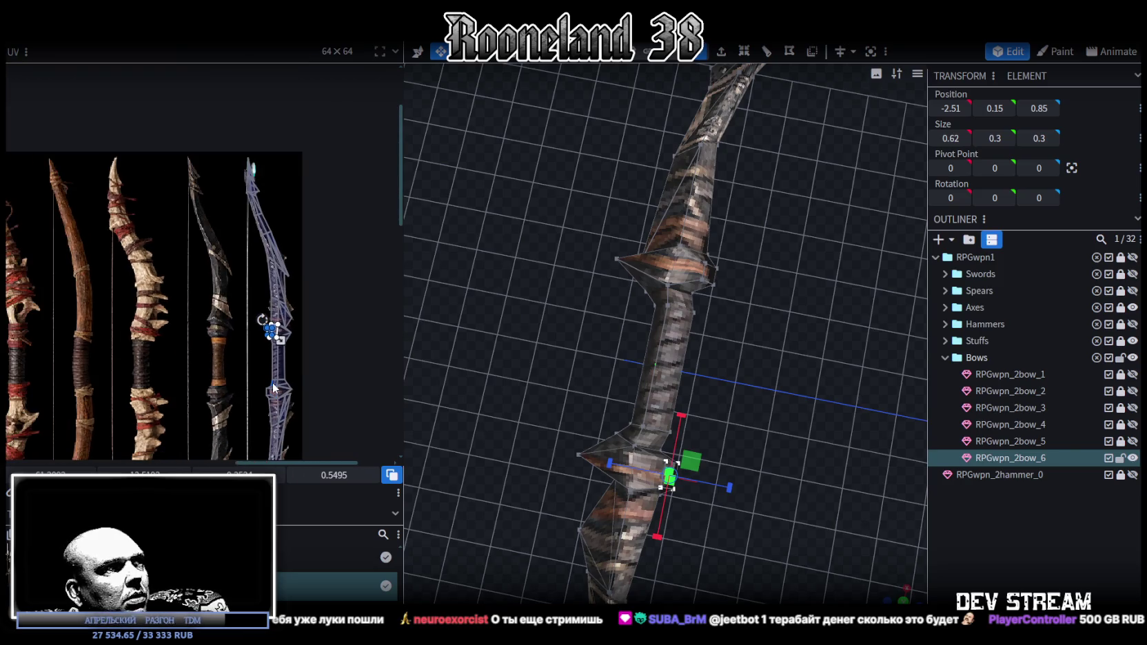
scroll(264, 276, up, 2)
scroll(255, 274, up, 2)
scroll(246, 273, up, 2)
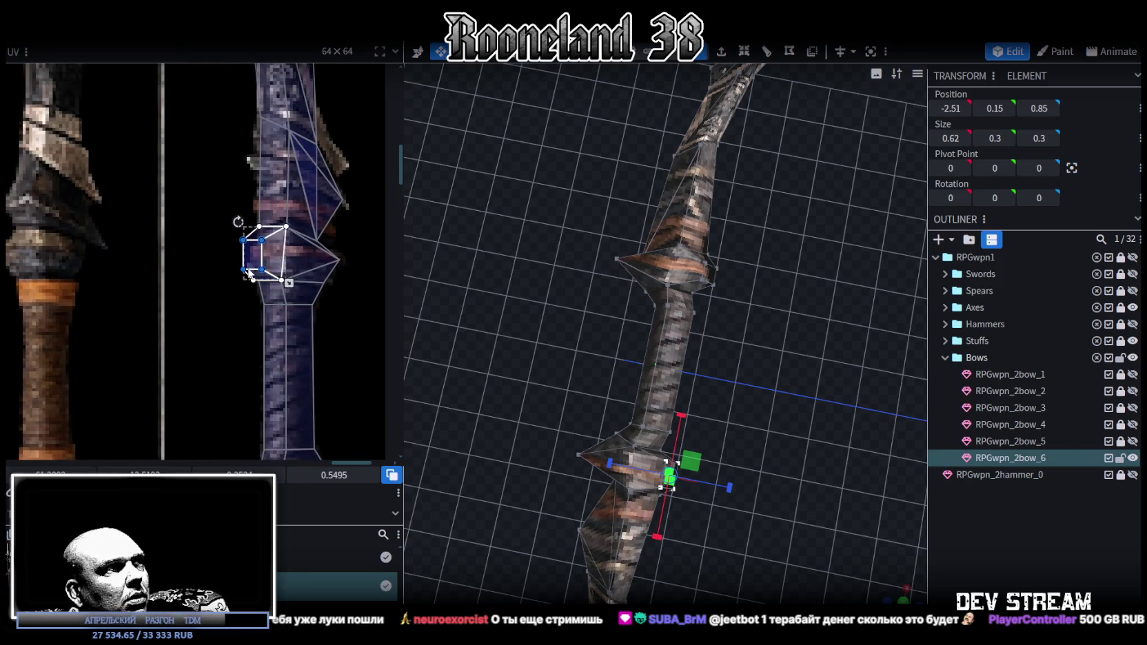
drag(770, 413, 733, 388)
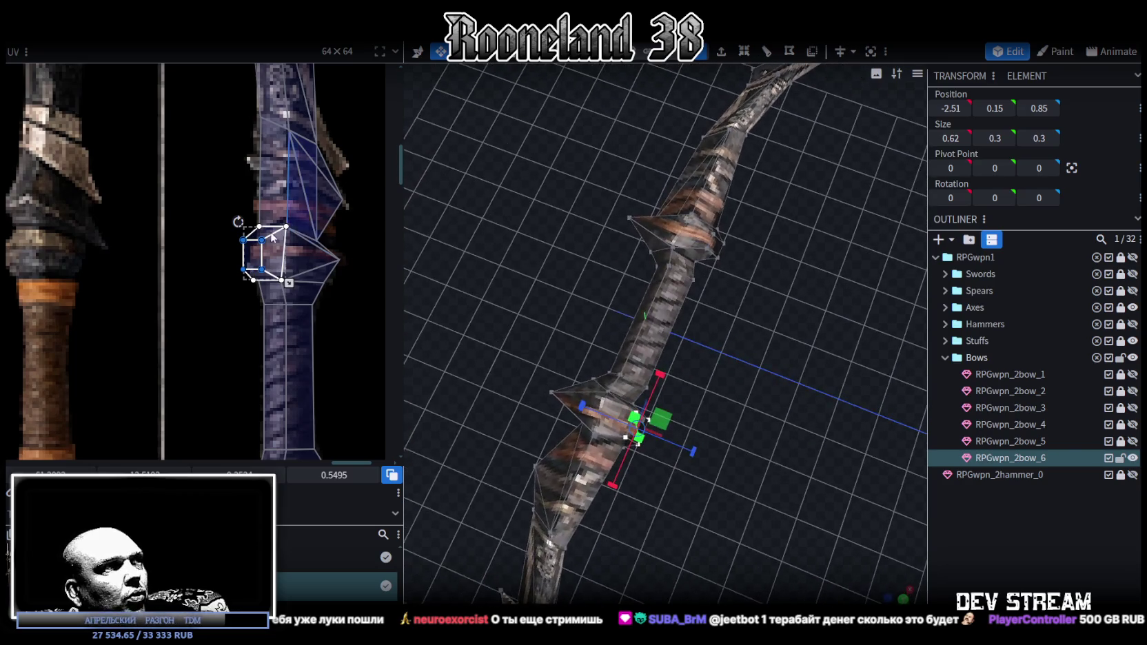
scroll(258, 249, up, 2)
drag(250, 244, 273, 246)
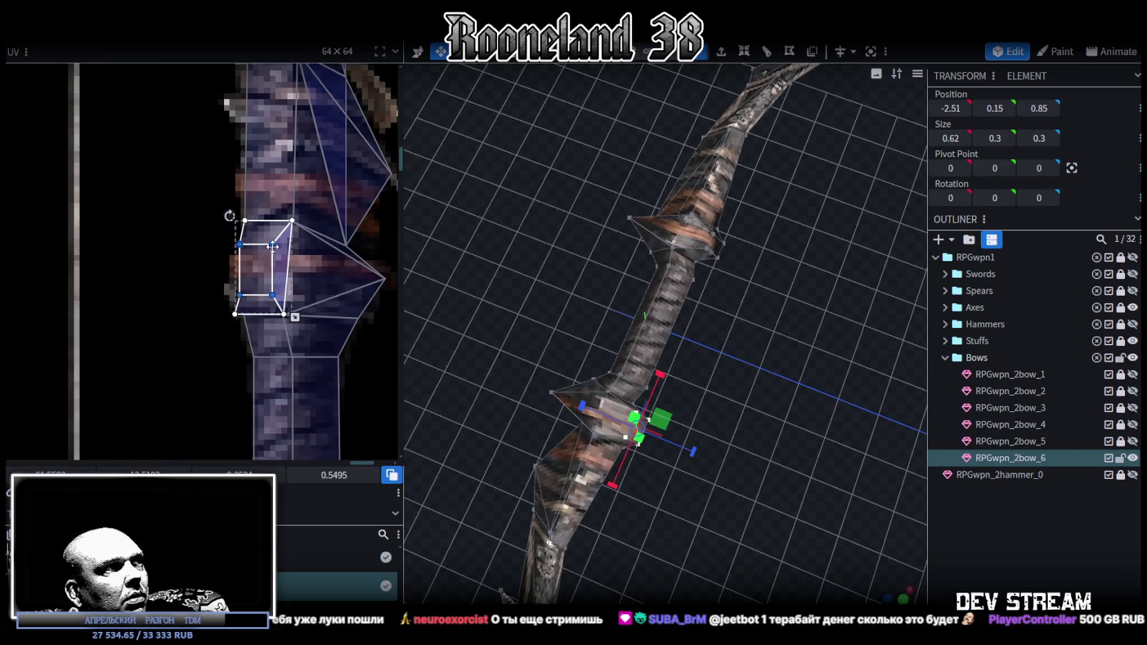
Merge the lower grip face's UV vertices and move its left vertex rightward.
click(250, 322)
right_click(240, 320)
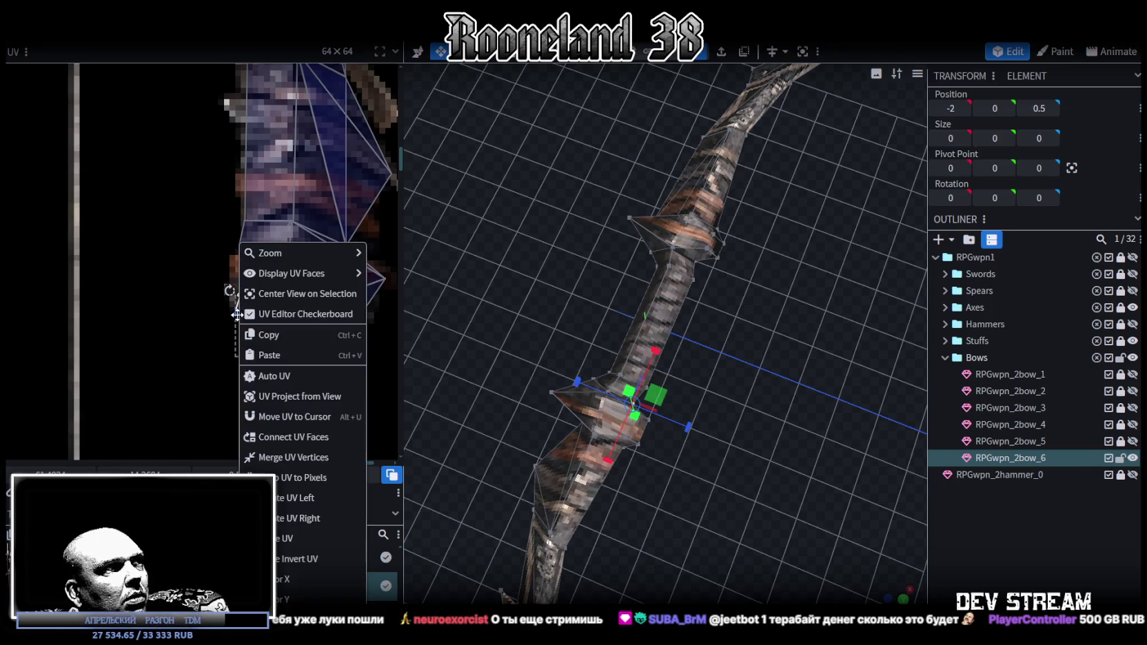
click(276, 457)
drag(231, 316, 243, 316)
Nudge one UV vertex of another grip face slightly left to fit the texture.
scroll(301, 269, down, 5)
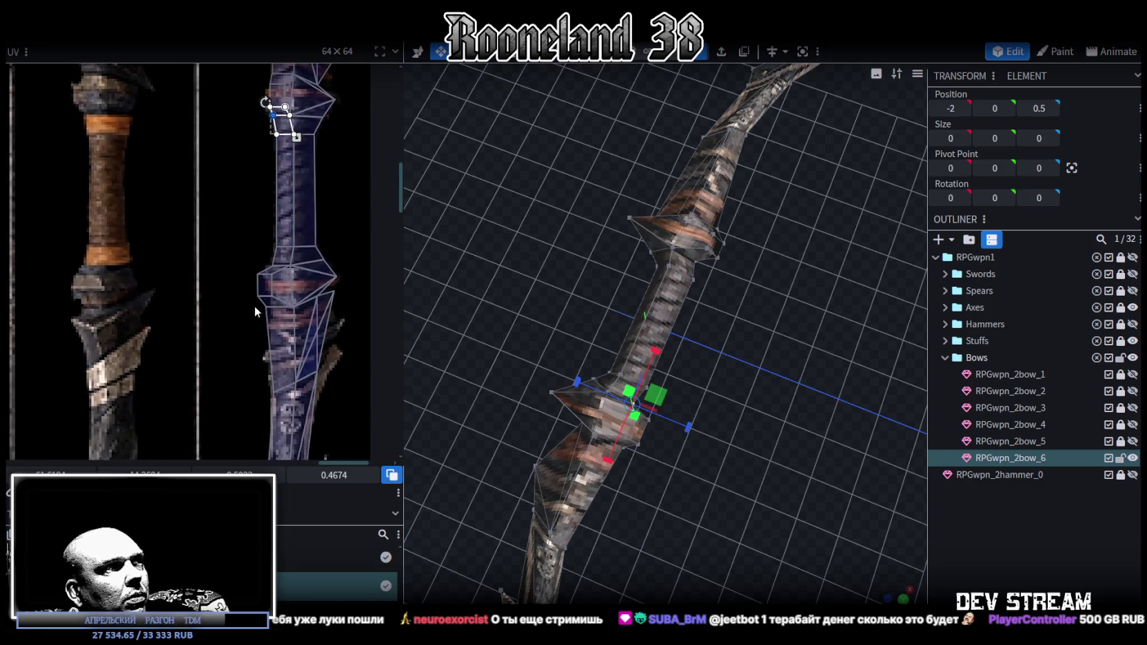
scroll(257, 291, down, 5)
mouse_move(234, 208)
mouse_down()
mouse_move(295, 282)
mouse_move(300, 262)
mouse_up()
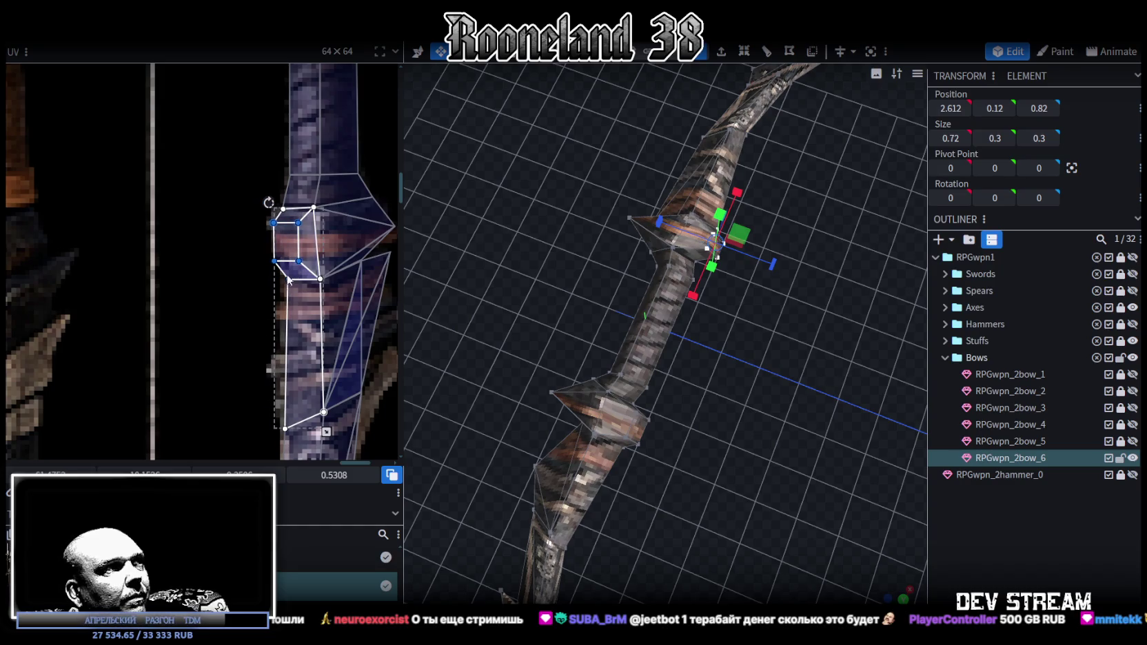
click(288, 279)
drag(289, 279, 284, 279)
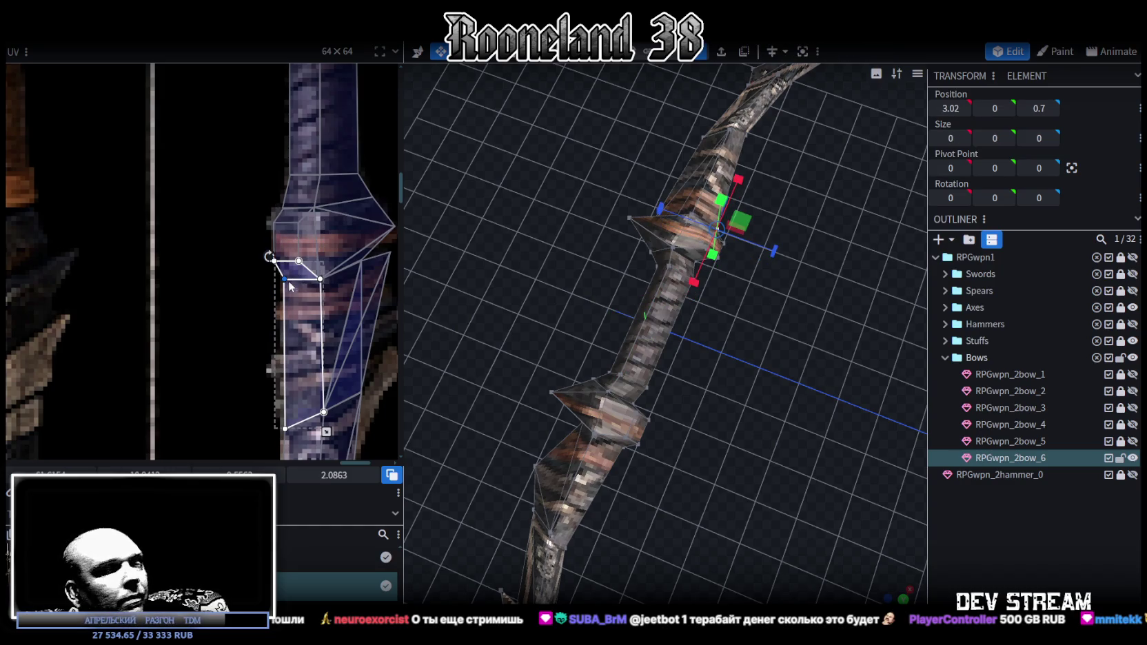
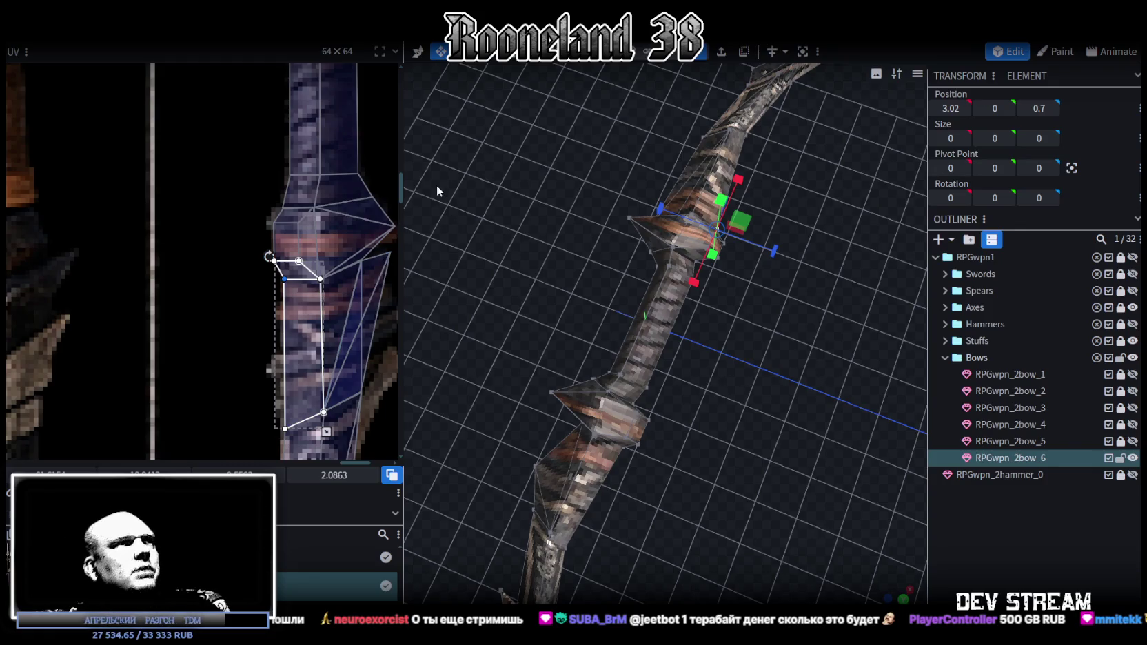
Pan and zoom the UV editor so all the bow textures are visible beside the bow.
middle_drag(359, 230, 293, 266)
scroll(574, 450, down, 5)
drag(574, 451, 473, 378)
scroll(474, 377, up, 1)
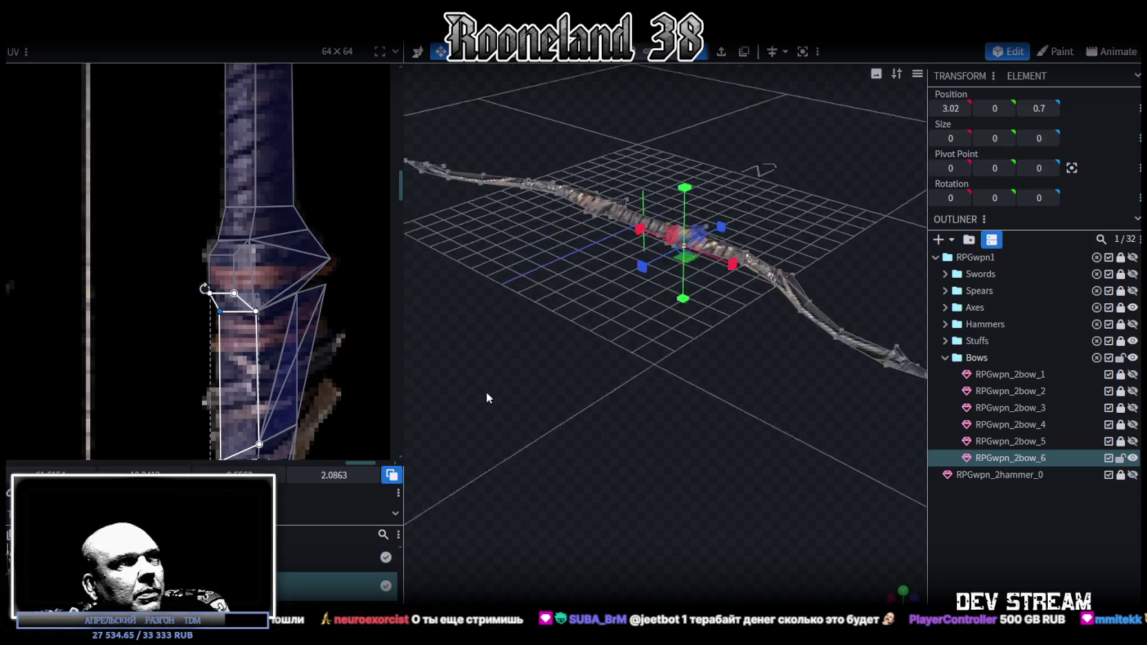
scroll(486, 391, up, 3)
scroll(256, 309, down, 5)
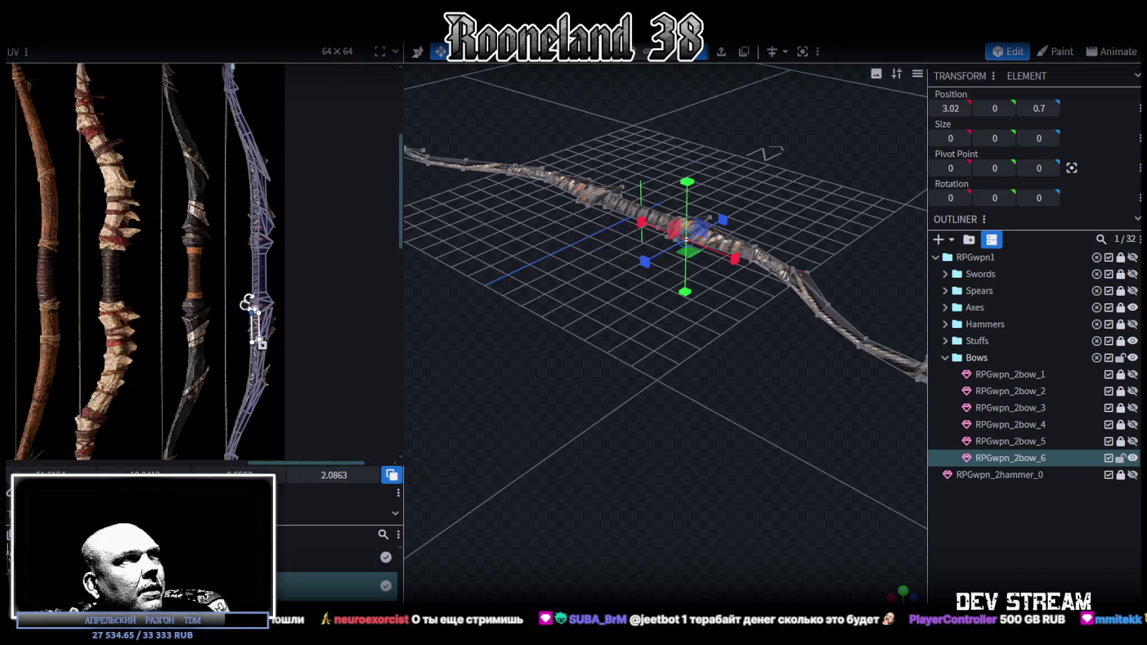
scroll(275, 317, down, 2)
scroll(282, 320, down, 1)
scroll(289, 321, down, 1)
Orbit to a top-down view and select the entire RPGwpn_2bow_6 mesh from a grip element.
mouse_move(606, 397)
mouse_down()
mouse_move(547, 442)
mouse_move(530, 353)
mouse_move(562, 382)
mouse_up()
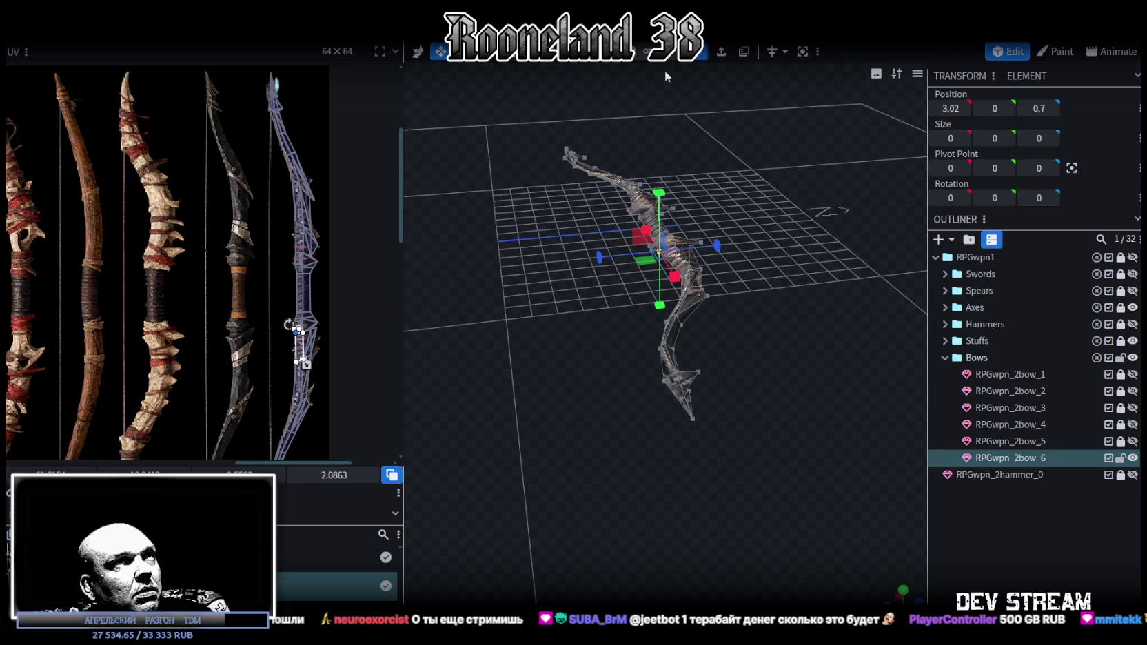
mouse_move(665, 76)
mouse_down()
mouse_move(753, 212)
mouse_move(705, 326)
mouse_move(690, 288)
mouse_move(749, 290)
mouse_move(681, 298)
mouse_move(767, 207)
mouse_move(827, 237)
mouse_move(807, 272)
mouse_move(769, 175)
mouse_move(787, 157)
mouse_move(770, 301)
mouse_move(771, 291)
mouse_up()
scroll(731, 239, up, 3)
click(690, 287)
key(ctrl+a)
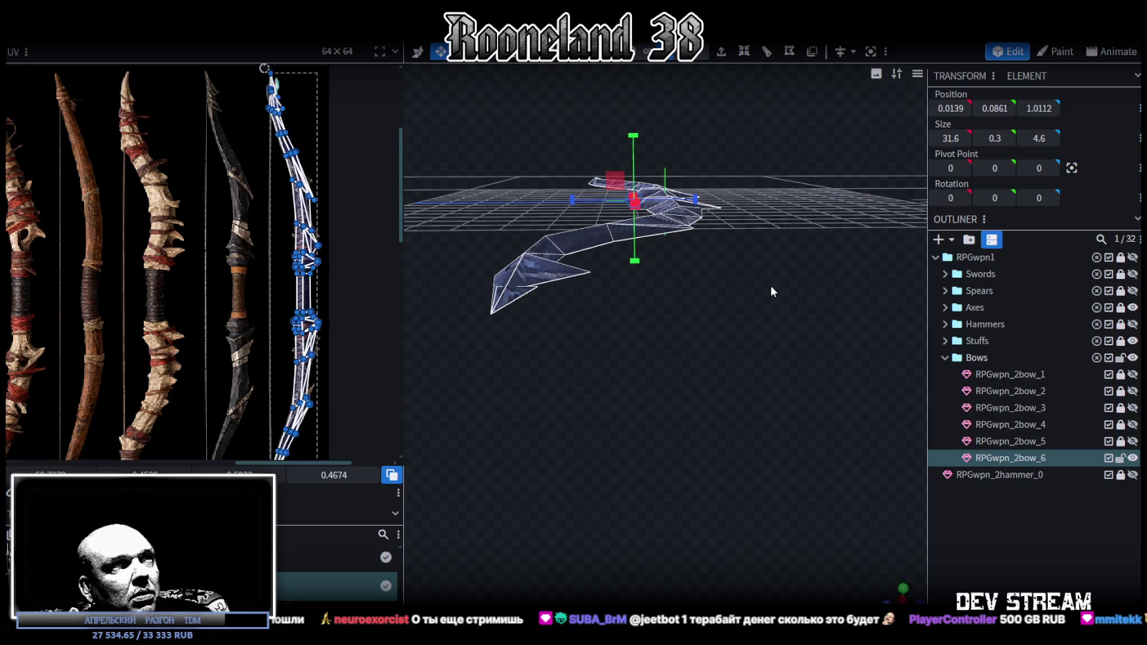
right_click(761, 279)
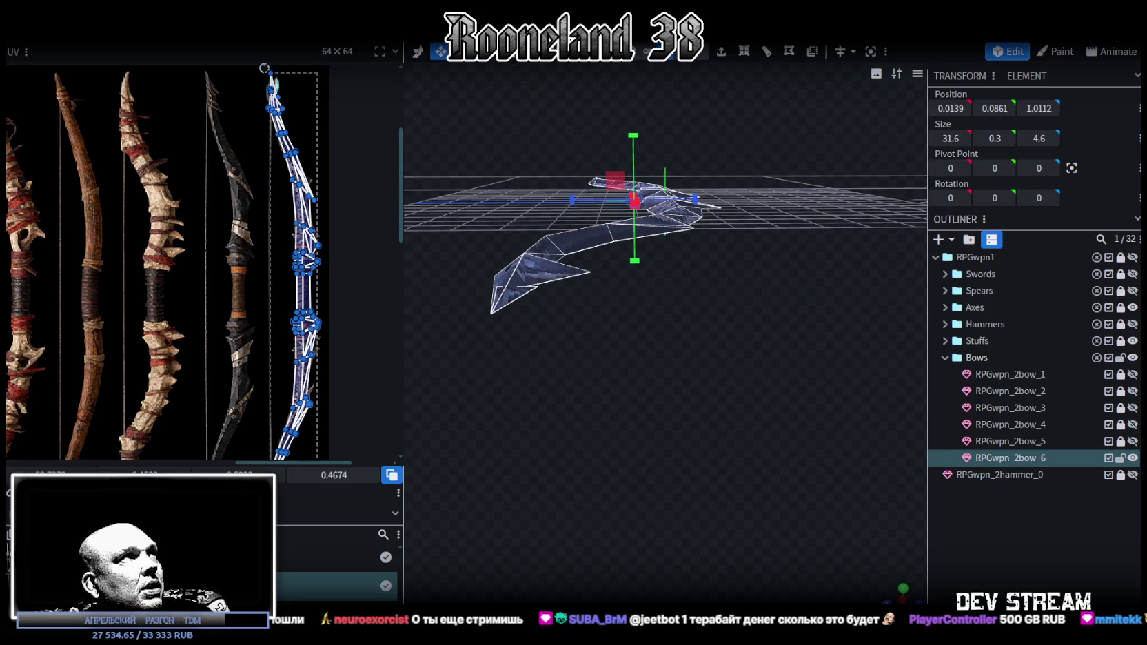
Flip the bow mesh along Y, merging duplicate vertices via Auto Fix, then deselect it.
right_click(145, 43)
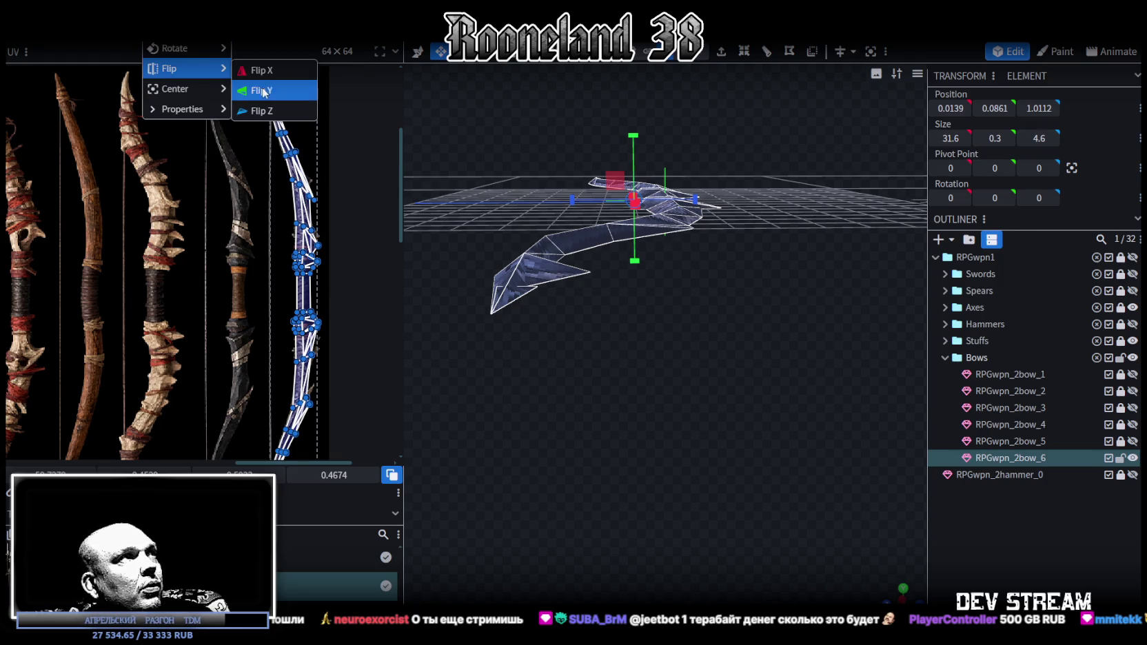
click(266, 93)
click(614, 156)
drag(824, 361, 794, 325)
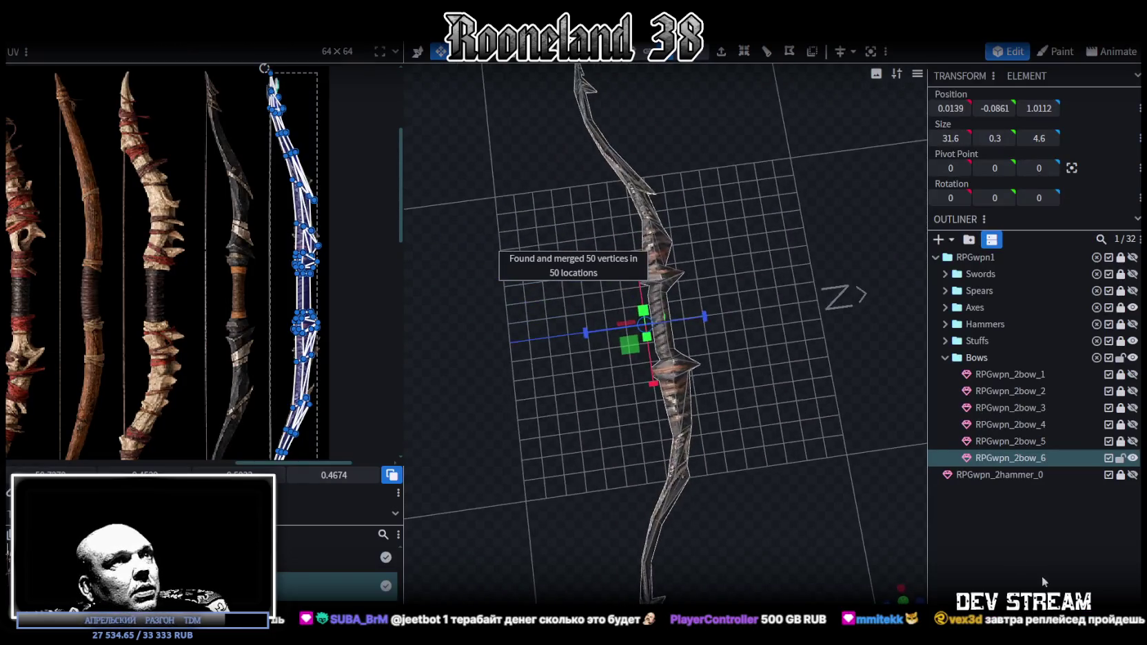
click(794, 324)
scroll(755, 368, down, 4)
scroll(769, 374, down, 2)
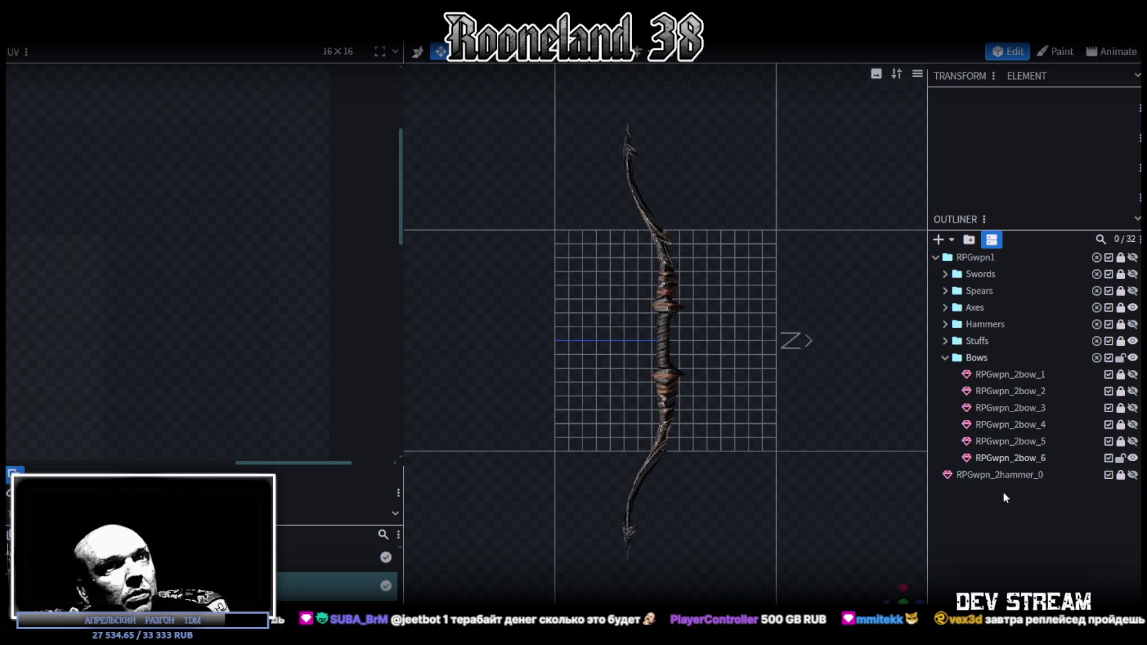
Hide RPGwpn_2bow_6 and show RPGwpn_2bow_1, then hide RPGwpn_2bow_1 again.
click(1133, 457)
click(1133, 375)
scroll(784, 412, up, 3)
scroll(780, 432, up, 1)
scroll(782, 431, down, 2)
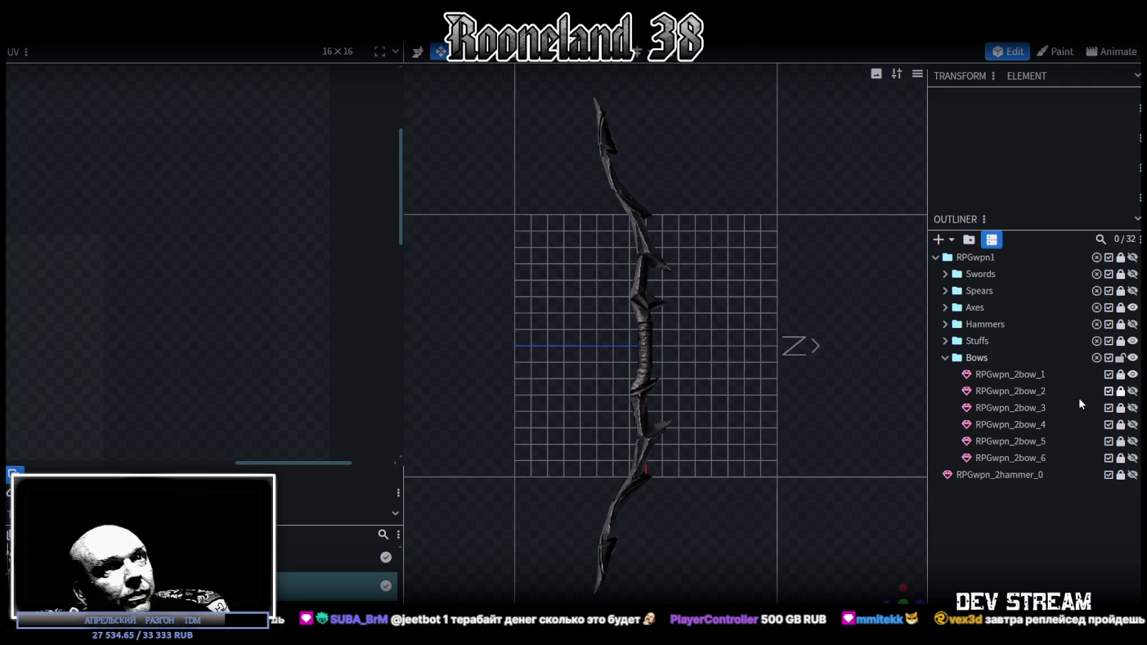
click(1133, 374)
Show and then hide RPGwpn_2bow_2 through RPGwpn_2bow_5 one at a time.
click(1132, 391)
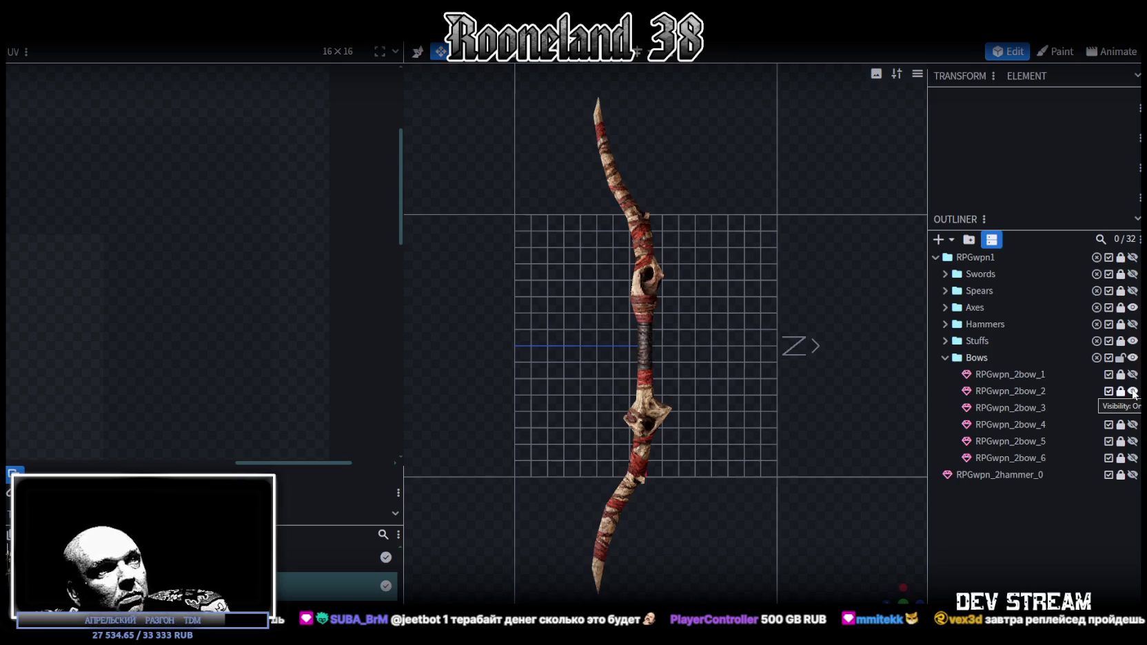
click(1133, 391)
click(1133, 407)
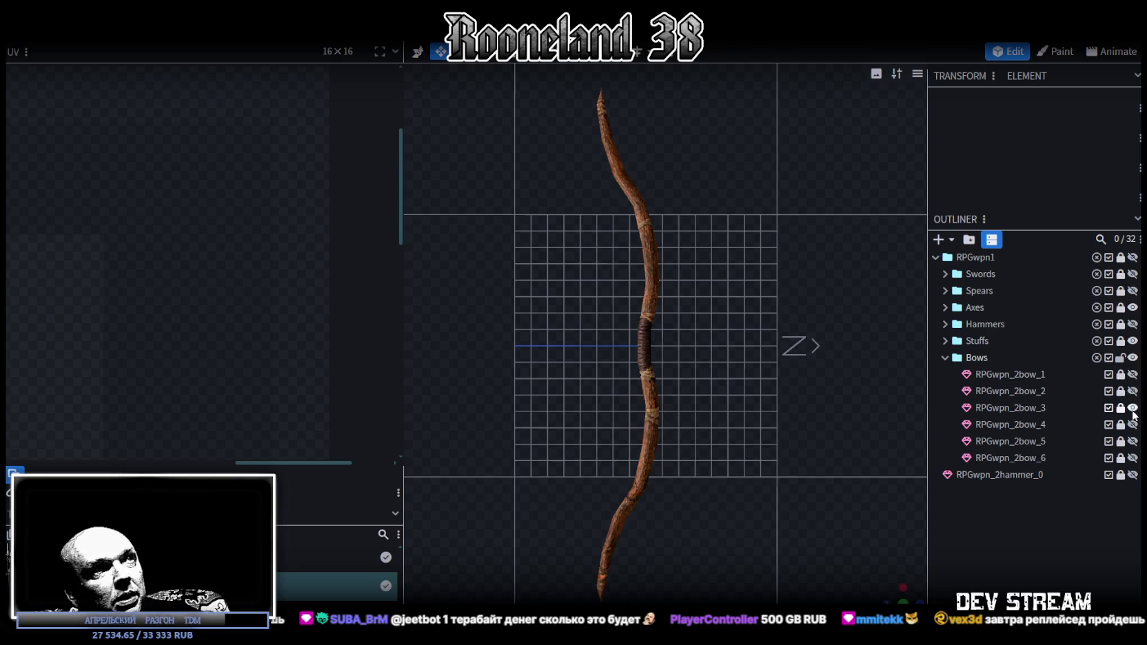
click(1132, 408)
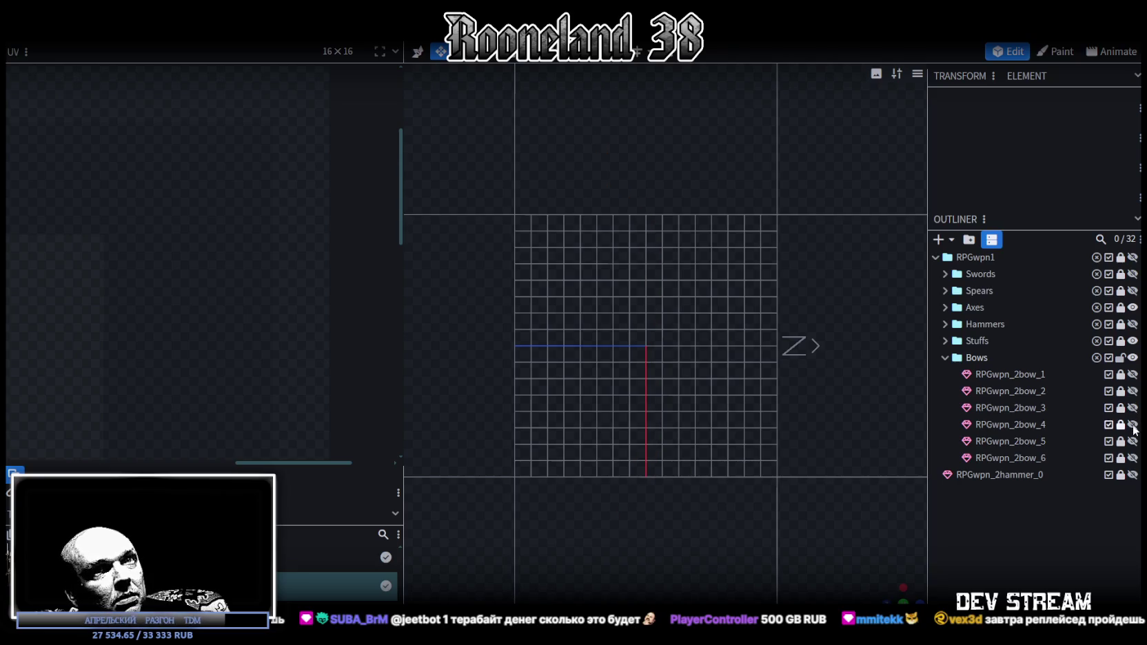
click(1133, 425)
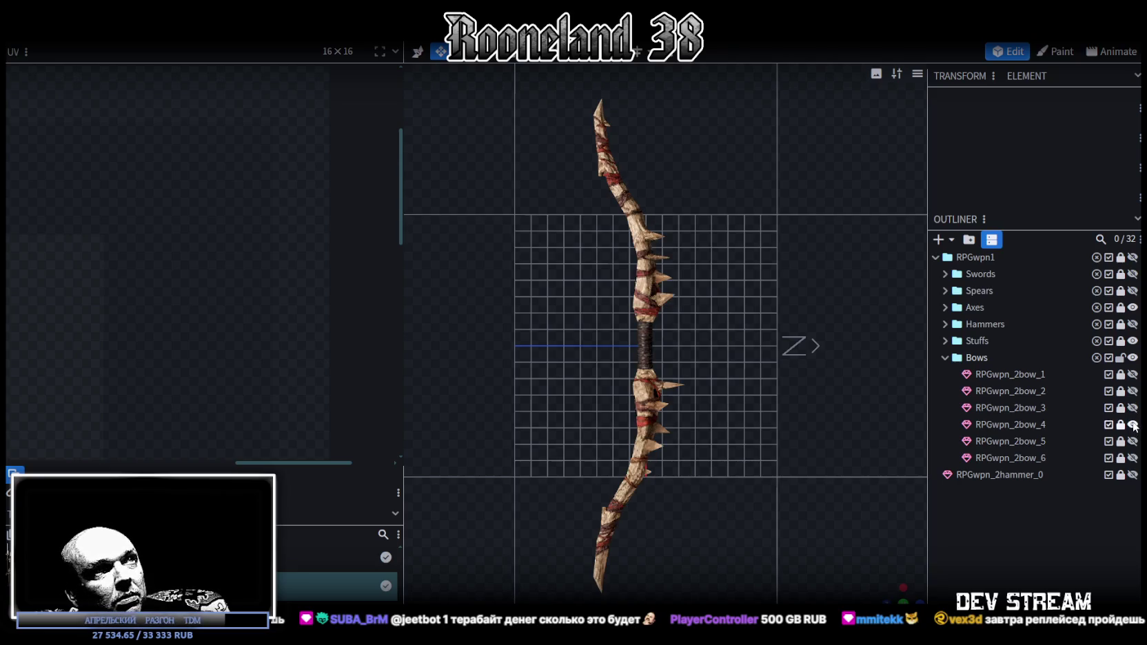
click(1132, 424)
click(1132, 441)
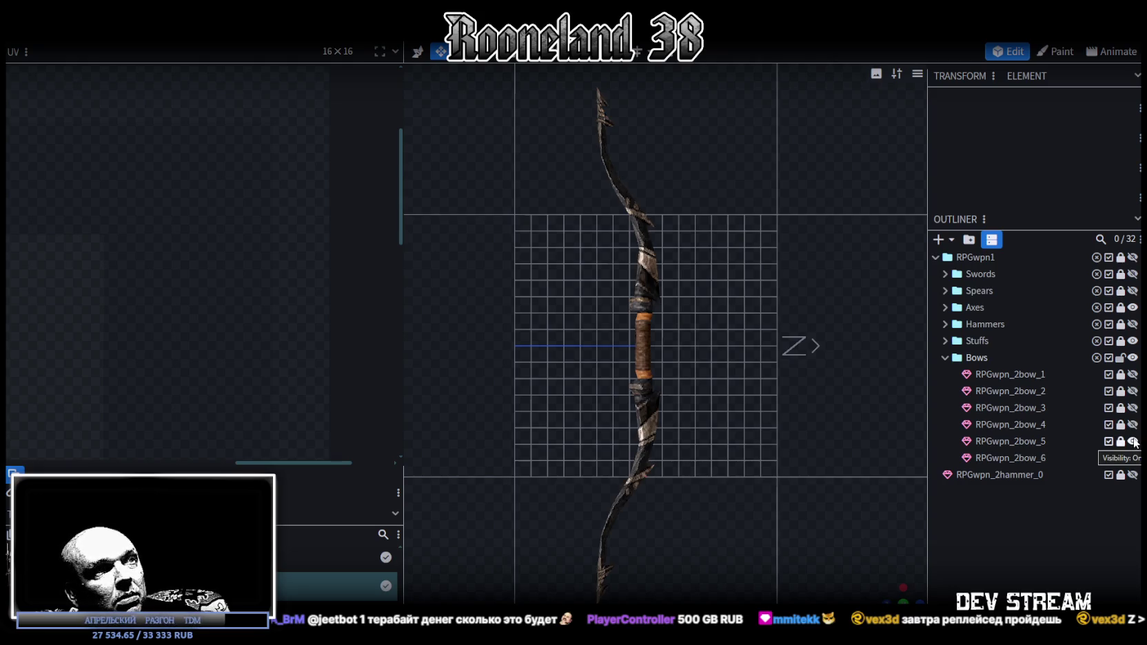
click(1133, 441)
Show only RPGwpn_2bow_6 in an angled perspective view from above.
click(1132, 458)
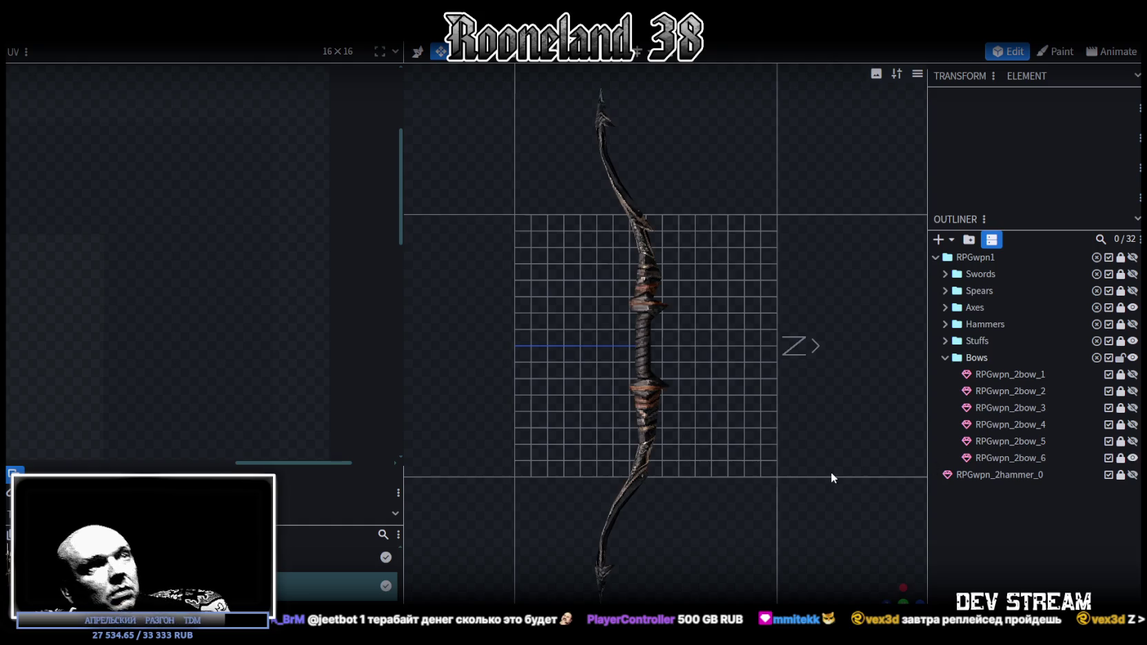
click(892, 589)
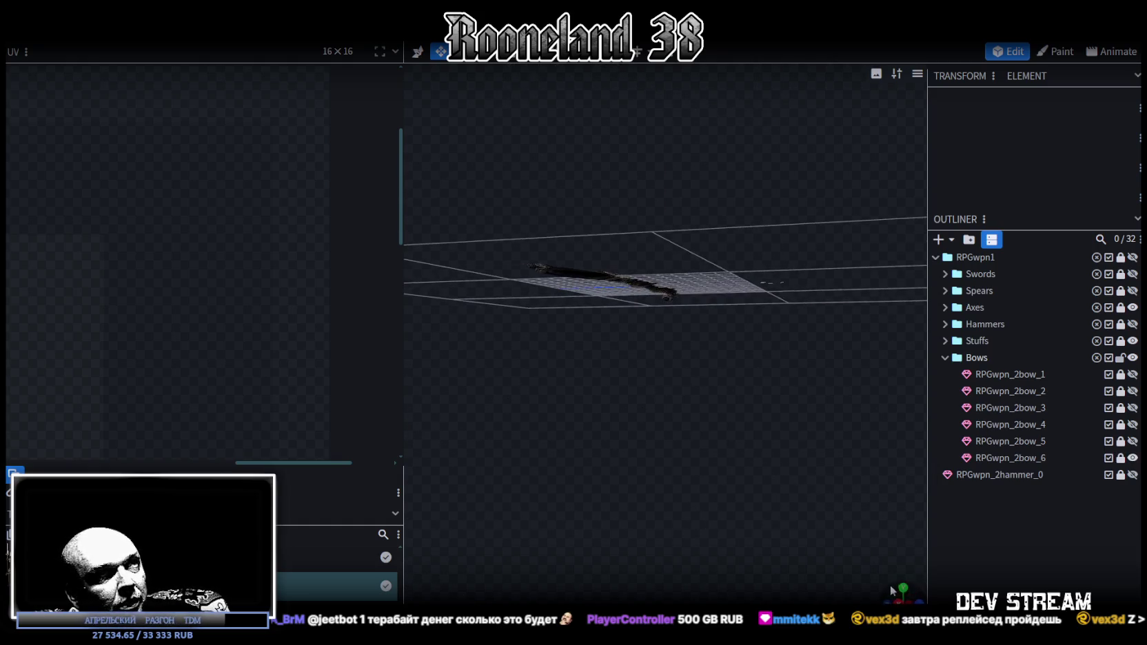
drag(729, 401, 638, 470)
Select the RPGwpn_2bow_6 bow and add its left cube to the selection.
scroll(625, 546, up, 3)
scroll(638, 553, up, 2)
drag(638, 554, 767, 578)
scroll(695, 398, up, 4)
mouse_move(714, 395)
mouse_down()
mouse_move(731, 379)
mouse_move(811, 373)
mouse_move(787, 408)
mouse_up()
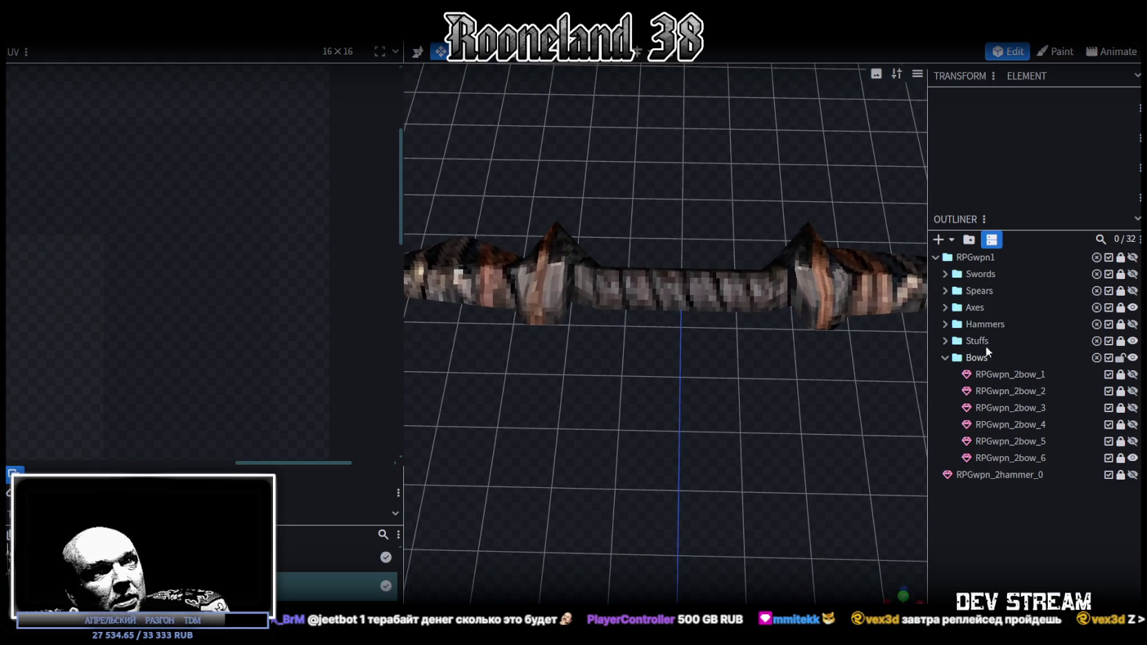
mouse_move(876, 421)
mouse_down()
mouse_move(811, 332)
mouse_move(784, 318)
mouse_move(689, 437)
mouse_move(675, 479)
mouse_move(679, 450)
mouse_move(759, 414)
mouse_move(917, 400)
mouse_up()
click(1037, 455)
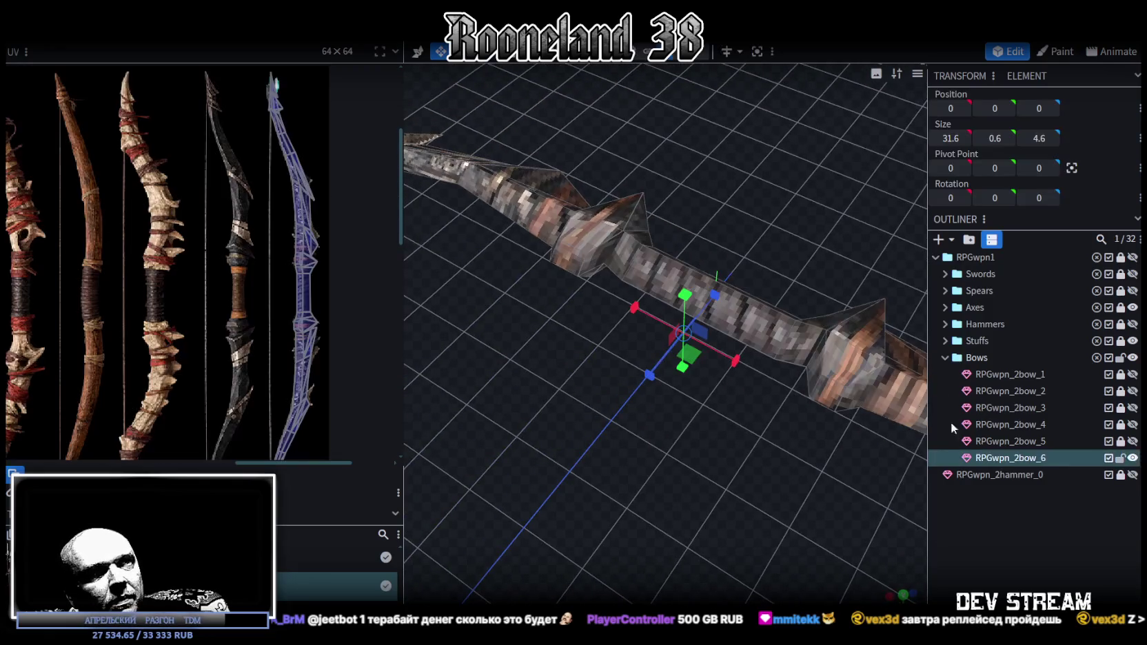
drag(656, 461, 687, 420)
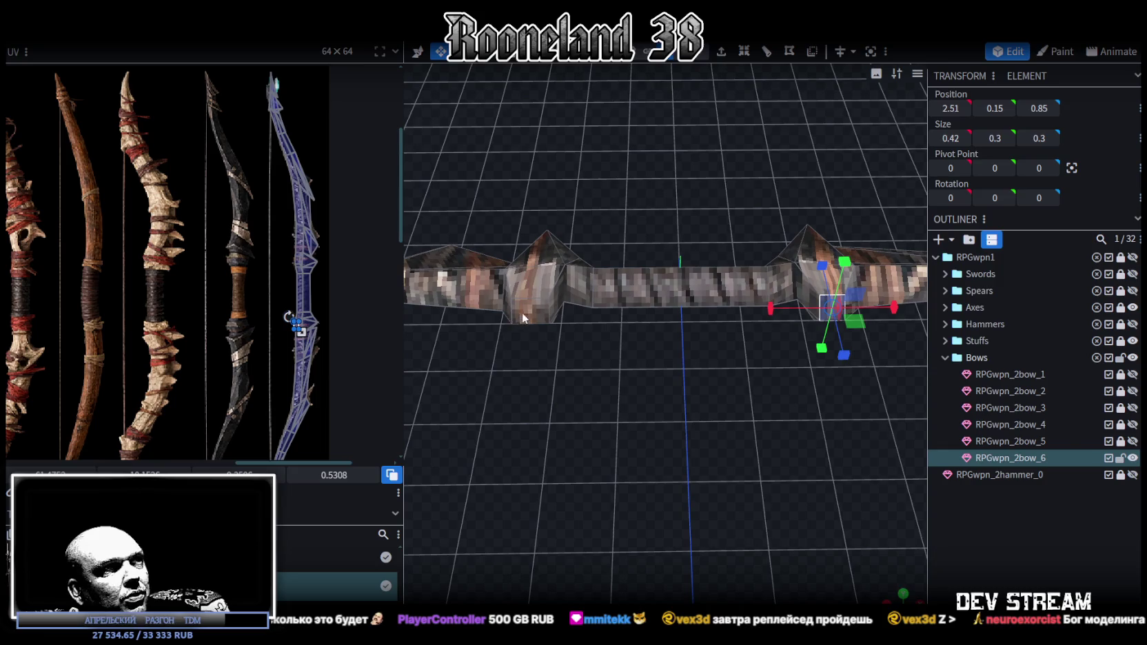
shift+click(521, 313)
drag(521, 313, 591, 333)
Move the selection down along Z from 0.8 to 0.6.
shift+click(837, 320)
key(v)
mouse_move(694, 521)
mouse_down()
mouse_move(779, 457)
mouse_move(751, 435)
mouse_up()
mouse_move(589, 356)
mouse_down()
mouse_move(533, 372)
mouse_move(662, 378)
mouse_up()
Thicken the left cube's Y size from 0.3 to 0.6.
click(531, 364)
mouse_move(530, 363)
mouse_down()
mouse_move(576, 356)
mouse_move(579, 372)
mouse_move(548, 339)
mouse_up()
mouse_move(589, 416)
mouse_down()
mouse_move(588, 360)
mouse_move(715, 400)
mouse_move(792, 336)
mouse_up()
key(s)
Narrow the right cube's X size to 0.22, then undo it back to 0.42.
click(786, 334)
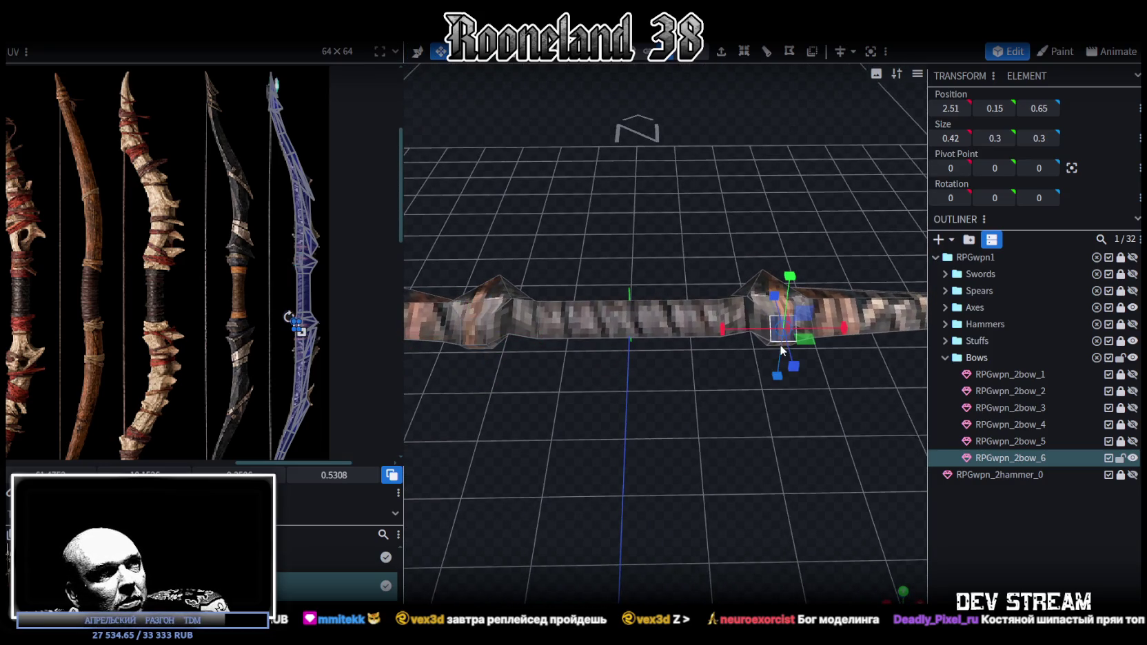
click(782, 341)
scroll(813, 421, up, 3)
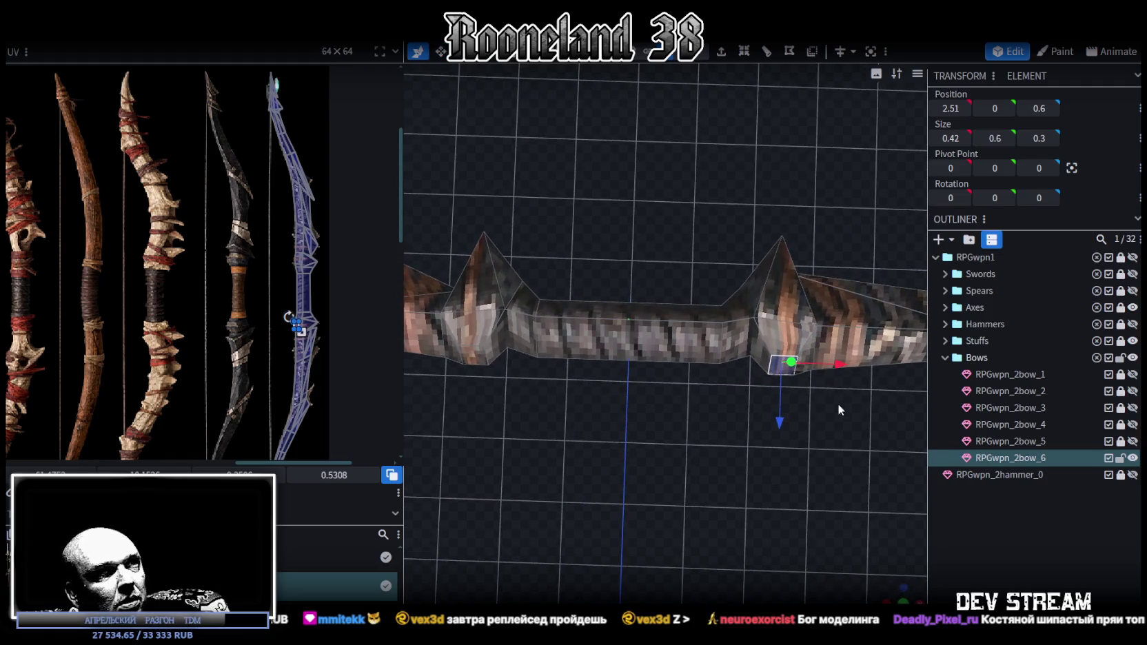
drag(842, 366, 832, 363)
mouse_move(695, 417)
mouse_down()
mouse_move(681, 481)
mouse_move(563, 444)
mouse_move(670, 459)
mouse_up()
key(ctrl+z)
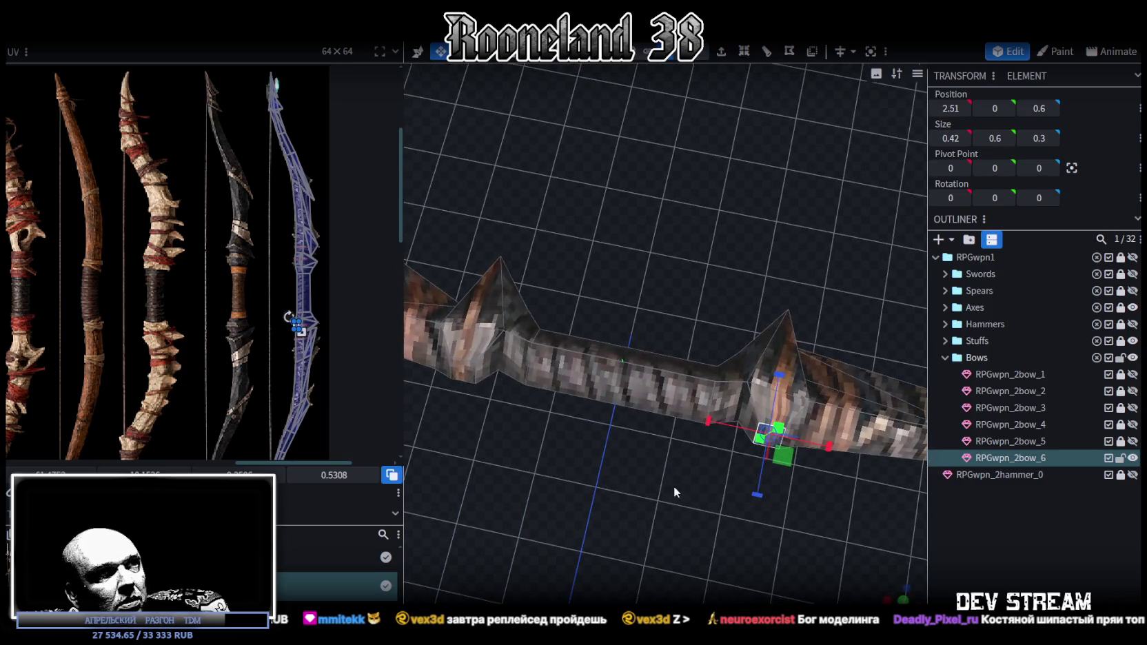
Nudge both side cubes inward to X 2.41 and X -2.41.
key(v)
drag(841, 453, 820, 444)
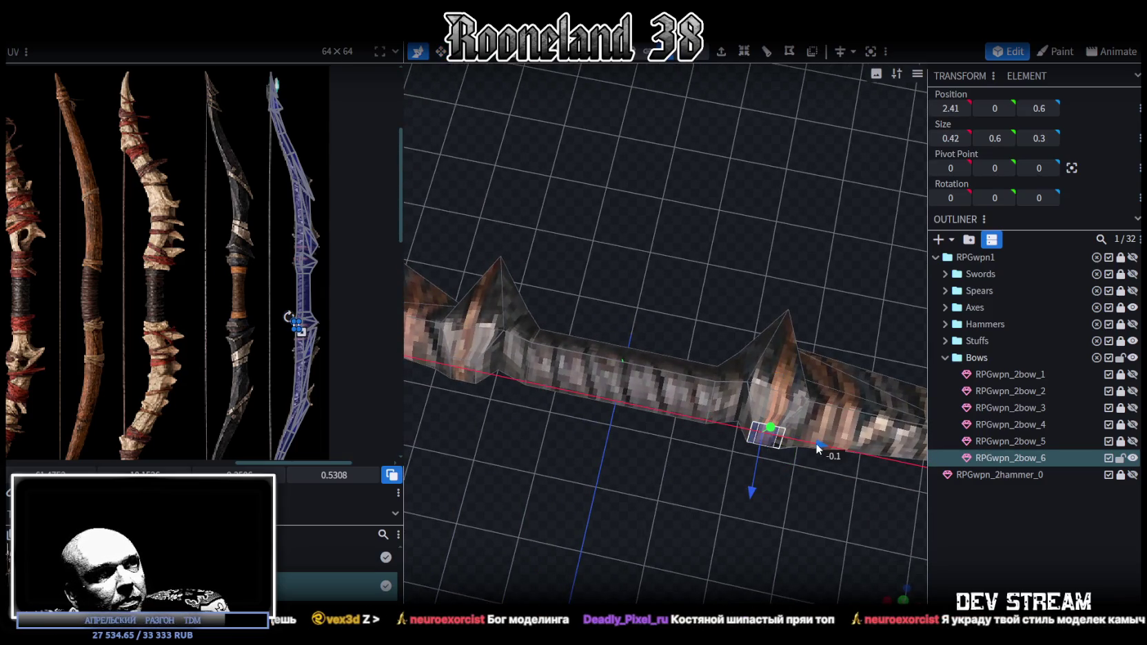
mouse_move(629, 499)
mouse_down()
mouse_move(636, 510)
mouse_move(611, 496)
mouse_move(641, 445)
mouse_move(645, 486)
mouse_move(605, 456)
mouse_up()
click(618, 441)
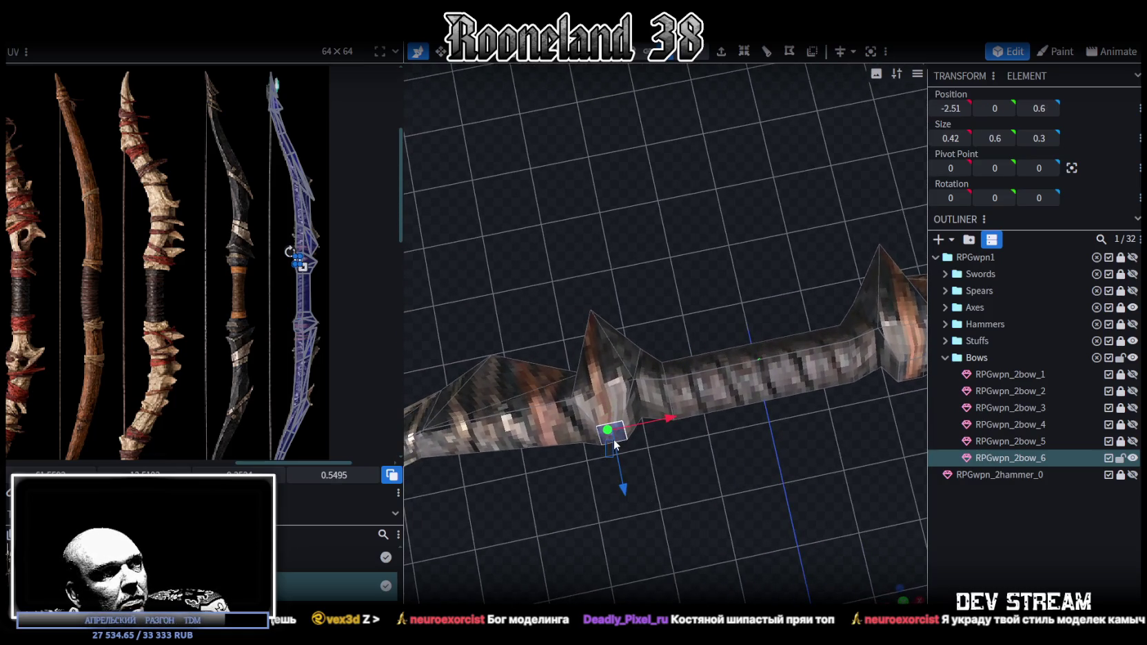
mouse_move(671, 418)
mouse_down()
mouse_move(728, 483)
mouse_move(710, 492)
mouse_move(597, 404)
mouse_up()
In vertex mode, lower a pair of spike vertices along Z and clear the selection.
click(975, 563)
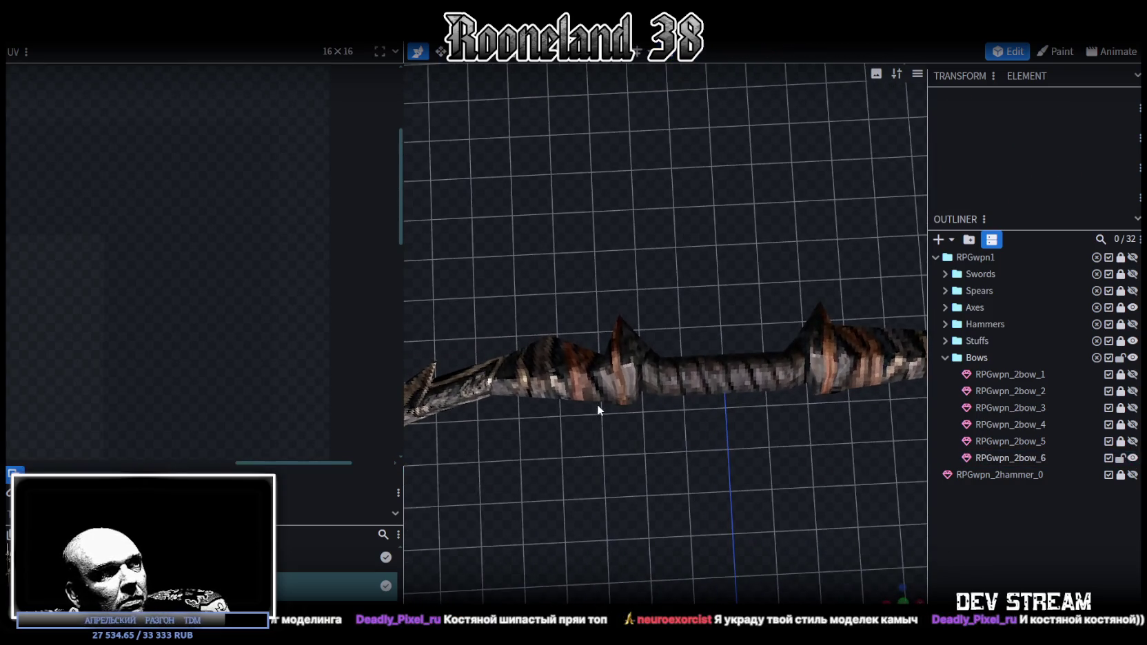
click(602, 401)
click(697, 52)
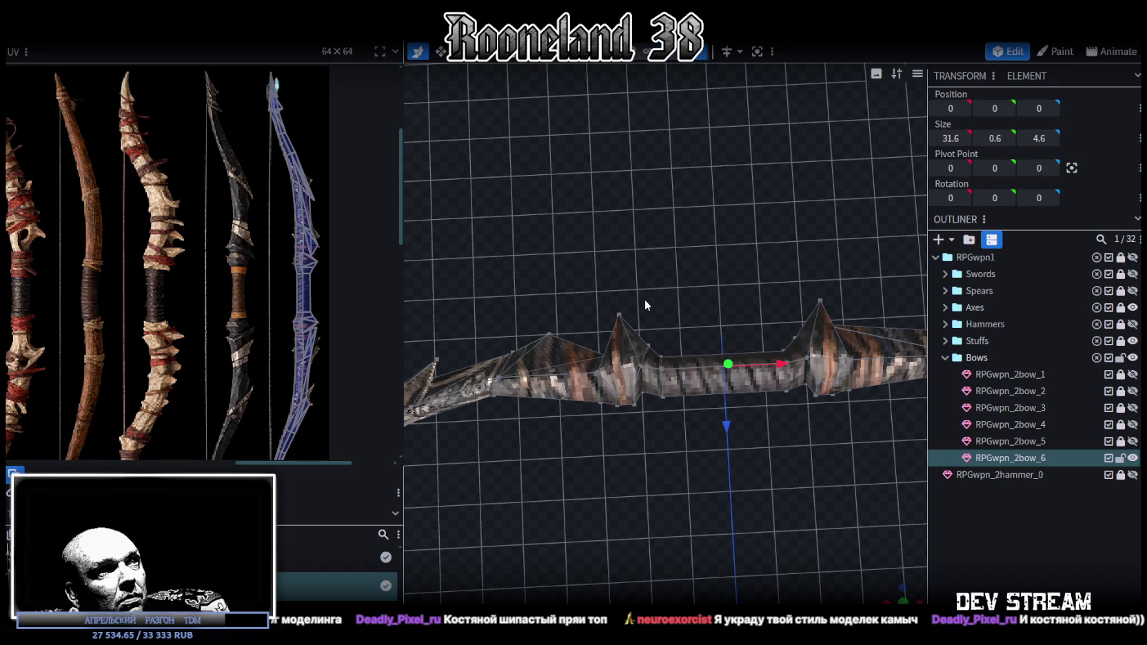
click(601, 403)
shift+click(850, 389)
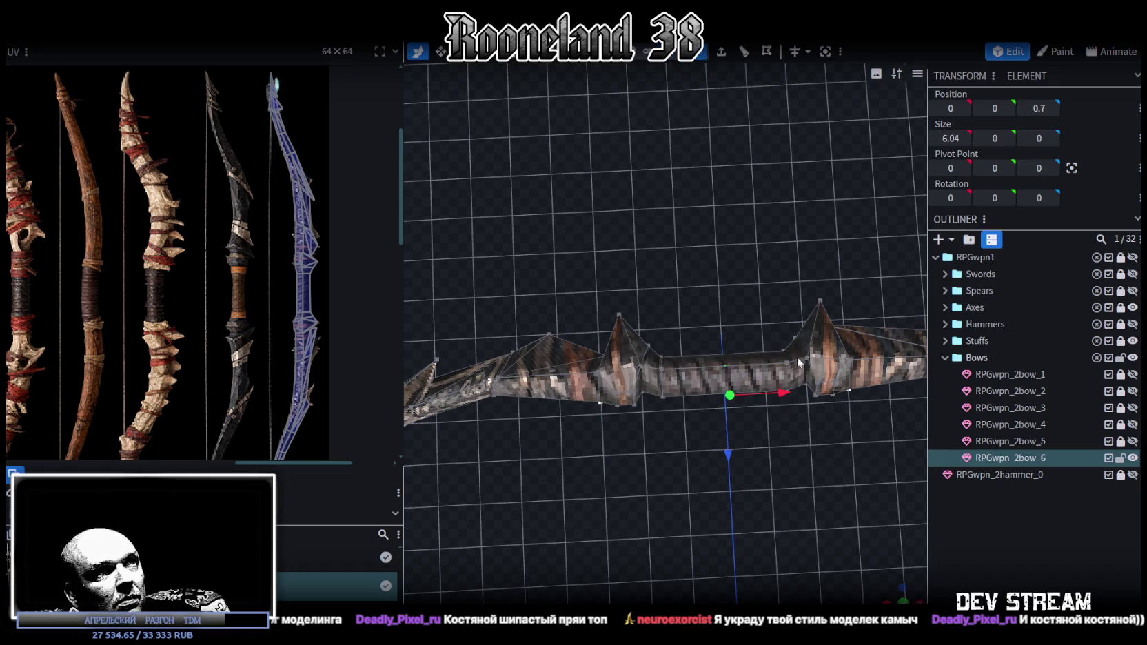
mouse_move(729, 455)
mouse_down()
mouse_move(728, 437)
mouse_move(1012, 511)
mouse_up()
click(1012, 516)
mouse_move(883, 504)
mouse_down()
mouse_move(701, 417)
mouse_move(680, 534)
mouse_up()
mouse_move(603, 486)
mouse_down()
mouse_move(616, 384)
mouse_move(598, 296)
mouse_move(591, 499)
mouse_move(466, 452)
mouse_move(477, 383)
mouse_move(566, 362)
mouse_move(603, 401)
mouse_up()
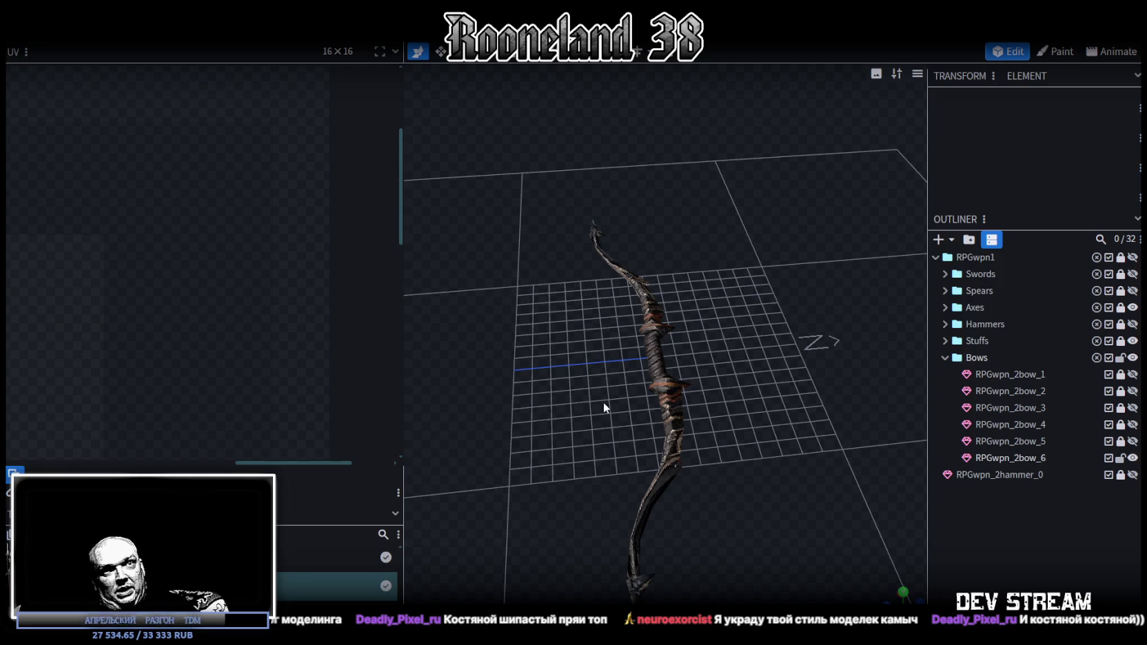
Hide the bow and show RPGwpn_2sword_5, orbiting around it to inspect it.
click(1132, 458)
click(945, 274)
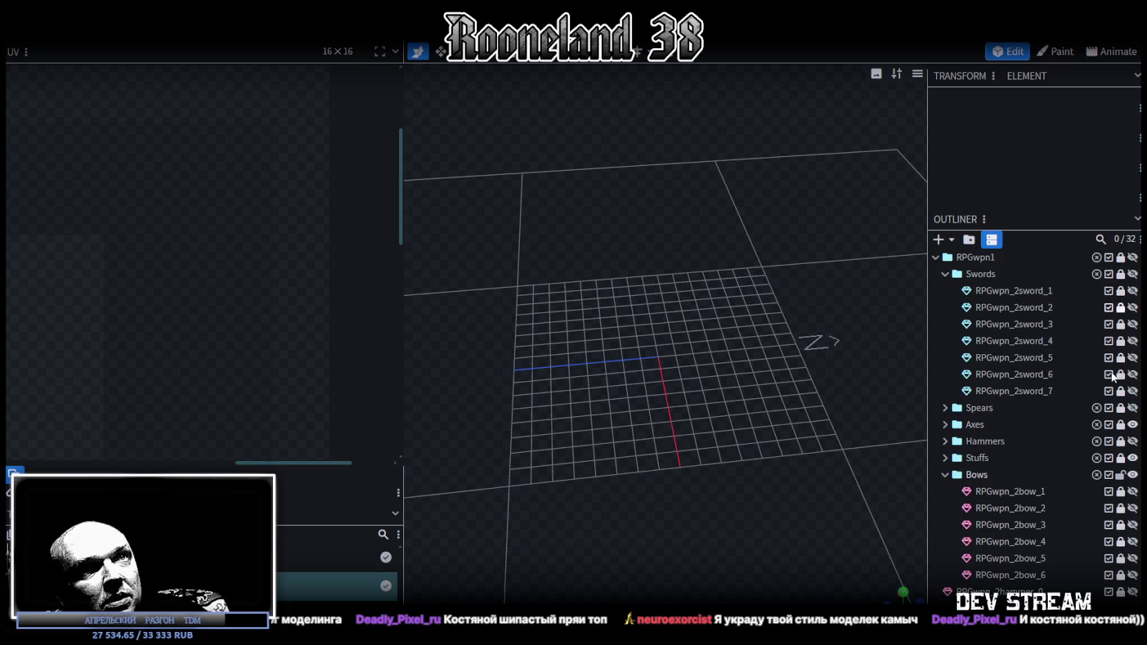
click(1132, 357)
click(1132, 357)
click(1132, 358)
mouse_move(753, 417)
mouse_down()
mouse_move(771, 469)
mouse_move(782, 437)
mouse_move(772, 490)
mouse_up()
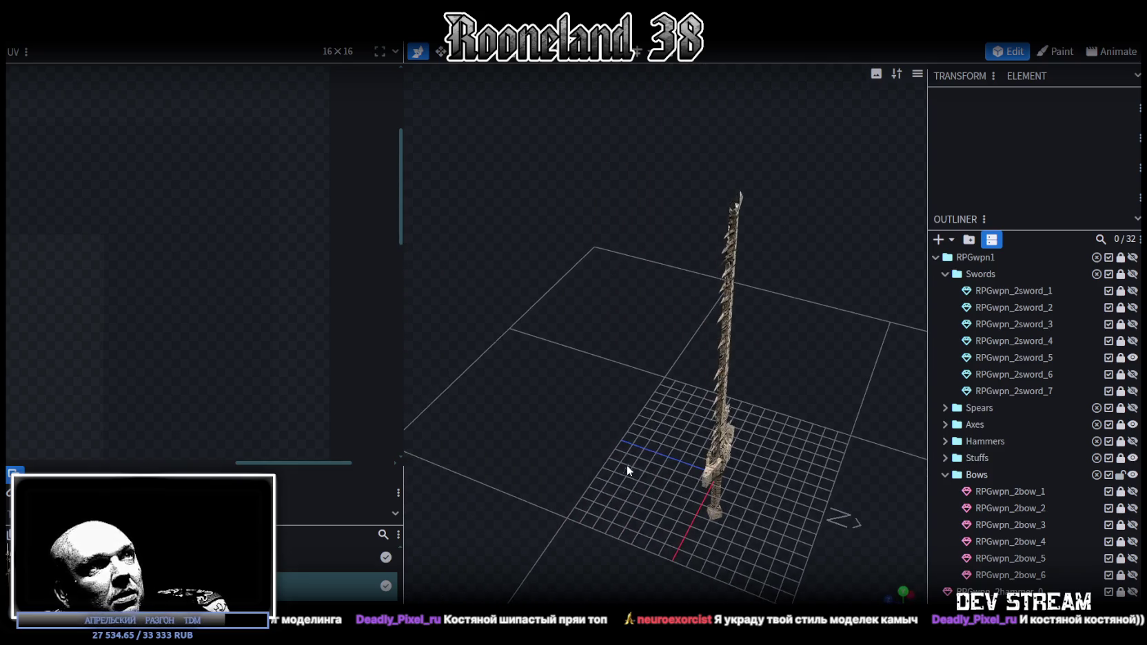
scroll(565, 452, up, 5)
mouse_move(504, 440)
mouse_down()
mouse_move(519, 323)
mouse_move(543, 319)
mouse_up()
scroll(558, 477, down, 5)
mouse_move(557, 477)
mouse_down()
mouse_move(528, 508)
mouse_move(775, 519)
mouse_move(634, 513)
mouse_move(608, 389)
mouse_move(620, 465)
mouse_move(612, 441)
mouse_move(601, 320)
mouse_move(562, 292)
mouse_move(578, 279)
mouse_move(701, 275)
mouse_move(250, 315)
mouse_move(302, 308)
mouse_up()
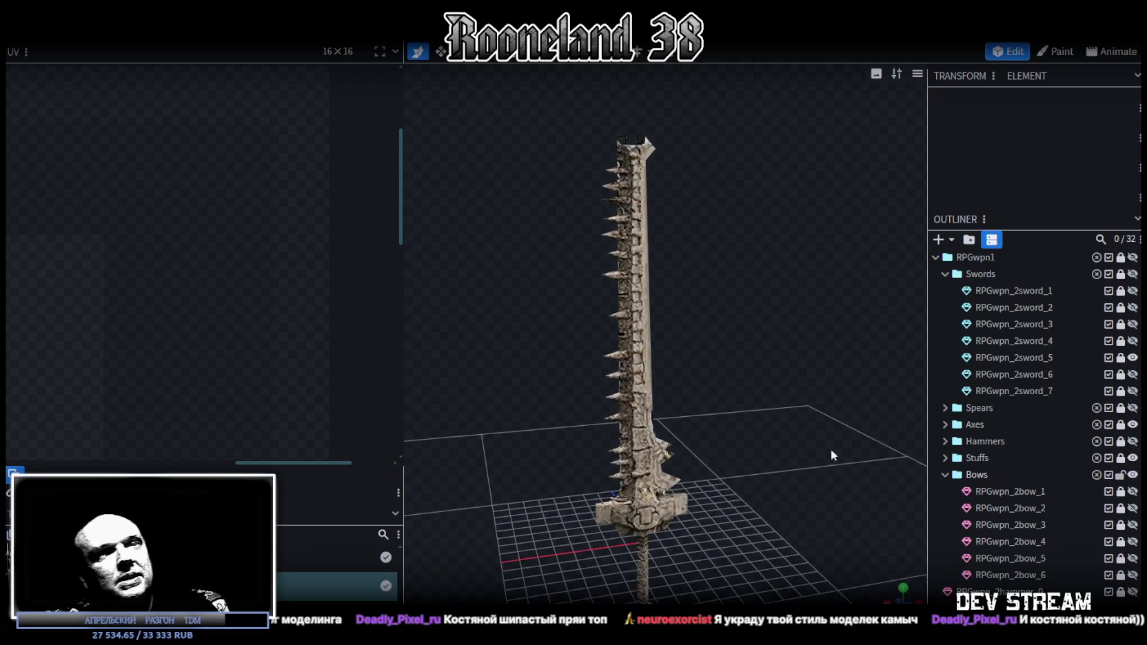
Hide the sword, then show and inspect RPGwpn_2spear_3 before hiding it.
click(1132, 357)
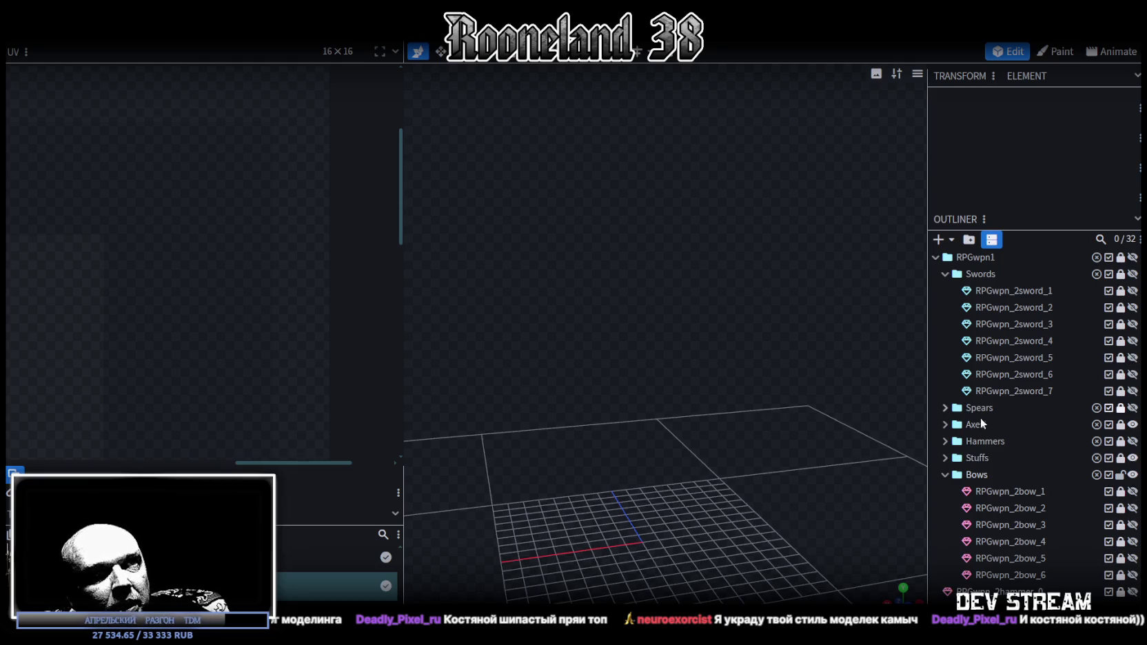
click(945, 458)
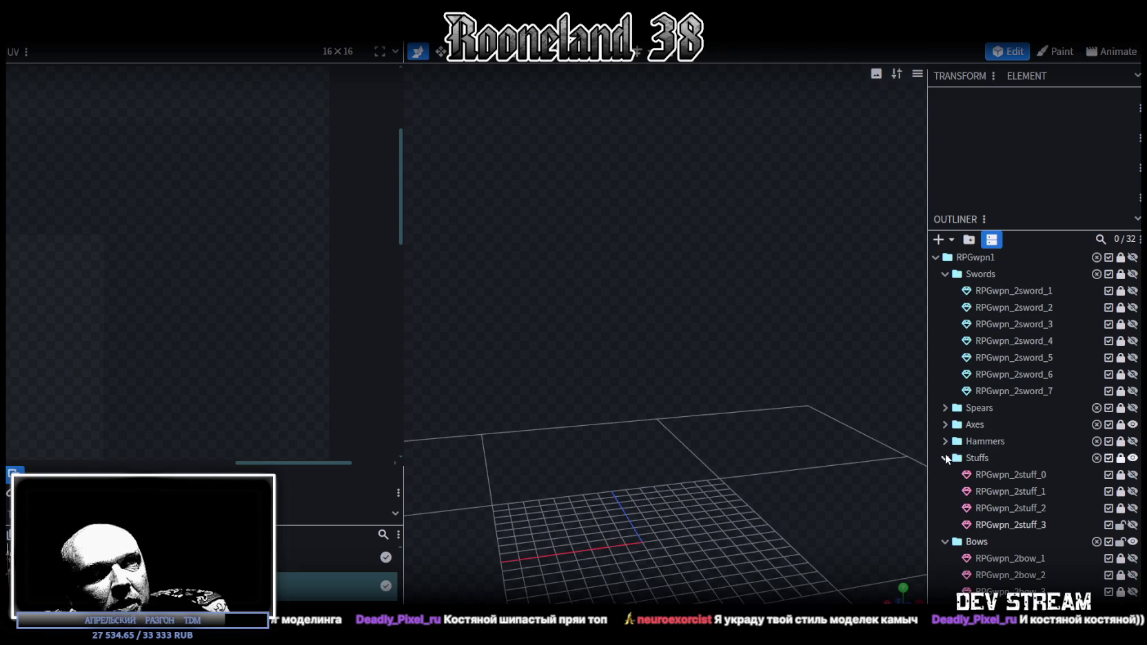
click(945, 457)
click(945, 408)
click(1133, 457)
scroll(697, 500, up, 3)
mouse_move(697, 500)
mouse_down()
mouse_move(716, 556)
mouse_move(512, 460)
mouse_move(554, 458)
mouse_move(338, 427)
mouse_move(591, 303)
mouse_move(669, 505)
mouse_move(631, 257)
mouse_move(569, 277)
mouse_move(609, 379)
mouse_move(676, 377)
mouse_move(569, 463)
mouse_move(564, 423)
mouse_move(535, 407)
mouse_move(594, 414)
mouse_move(545, 410)
mouse_move(525, 389)
mouse_move(553, 399)
mouse_up()
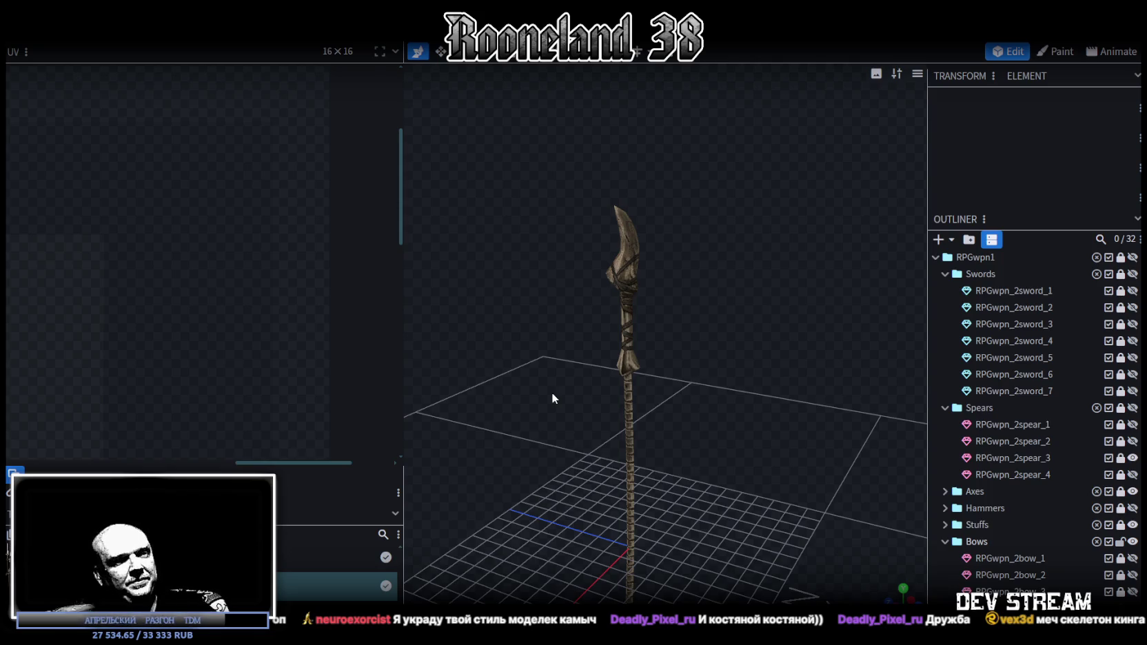
scroll(1052, 508, down, 2)
scroll(1103, 441, down, 2)
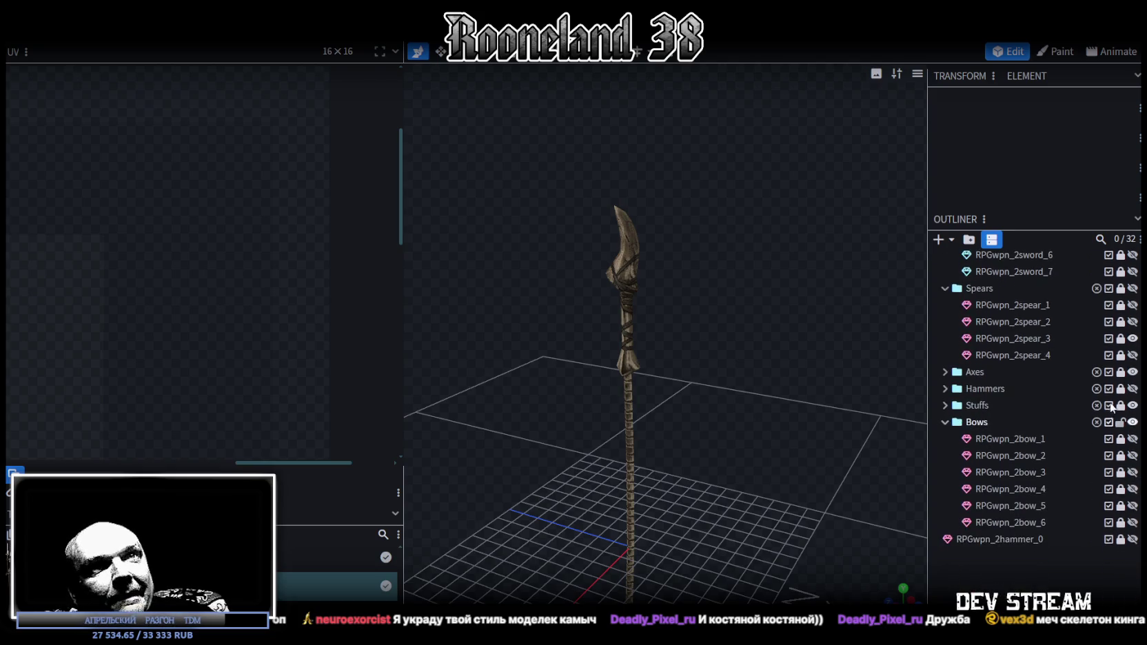
click(1132, 339)
Collapse the Swords, Spears and Bows folders and save the RPGwpn1 project.
scroll(1132, 338, up, 2)
scroll(1133, 344, up, 2)
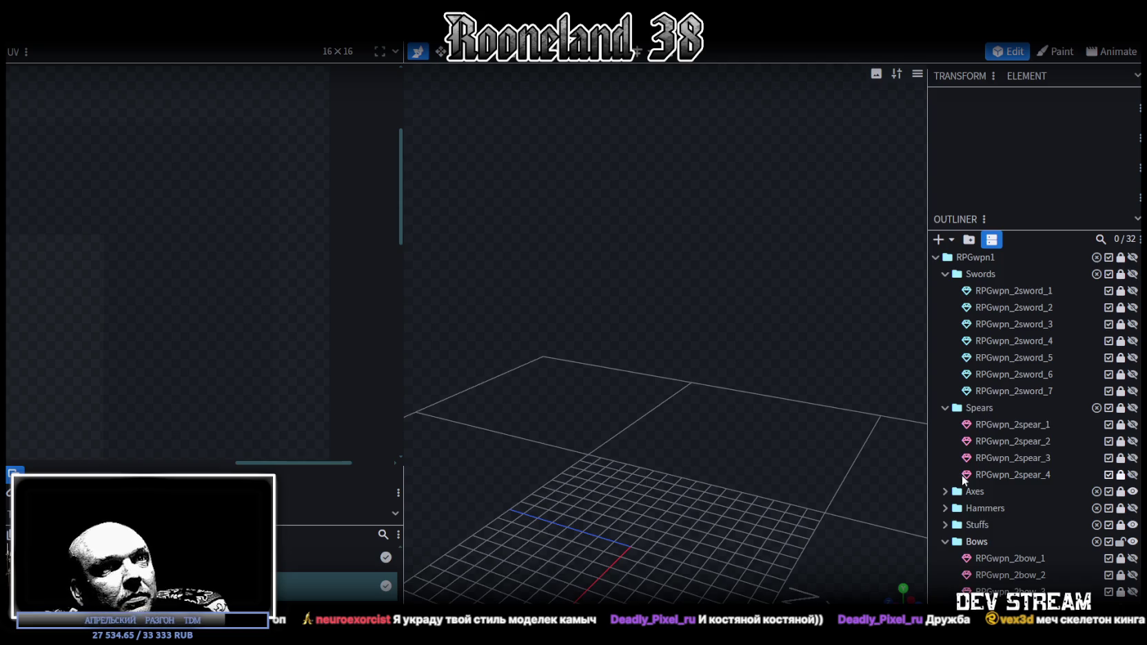
scroll(969, 481, down, 2)
scroll(1073, 399, up, 2)
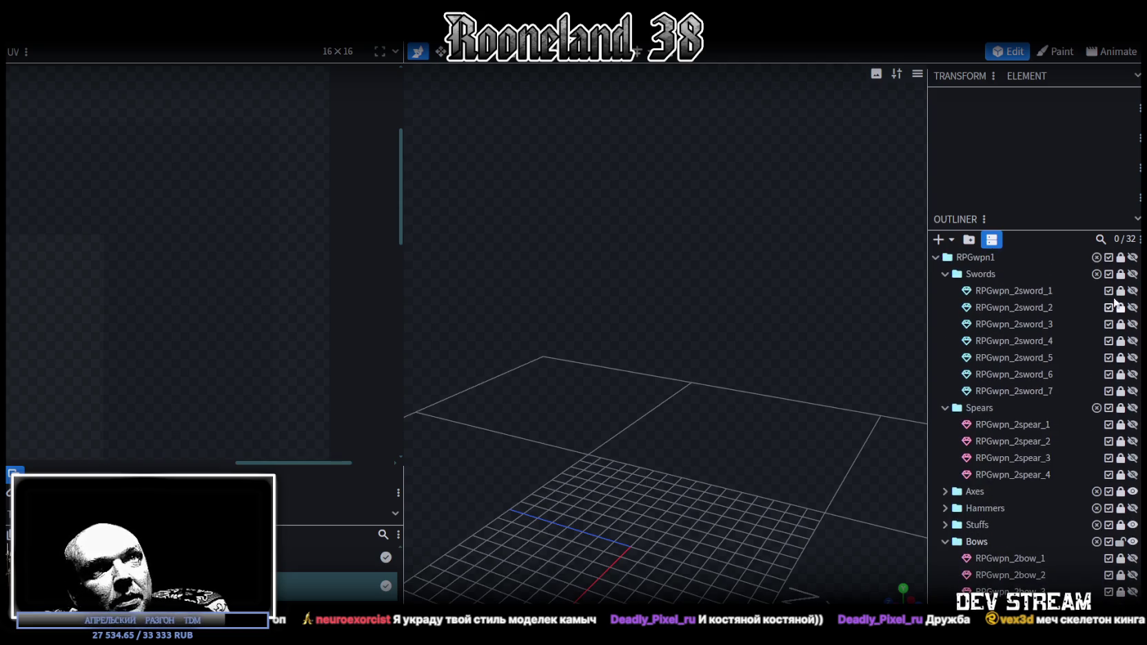
click(945, 273)
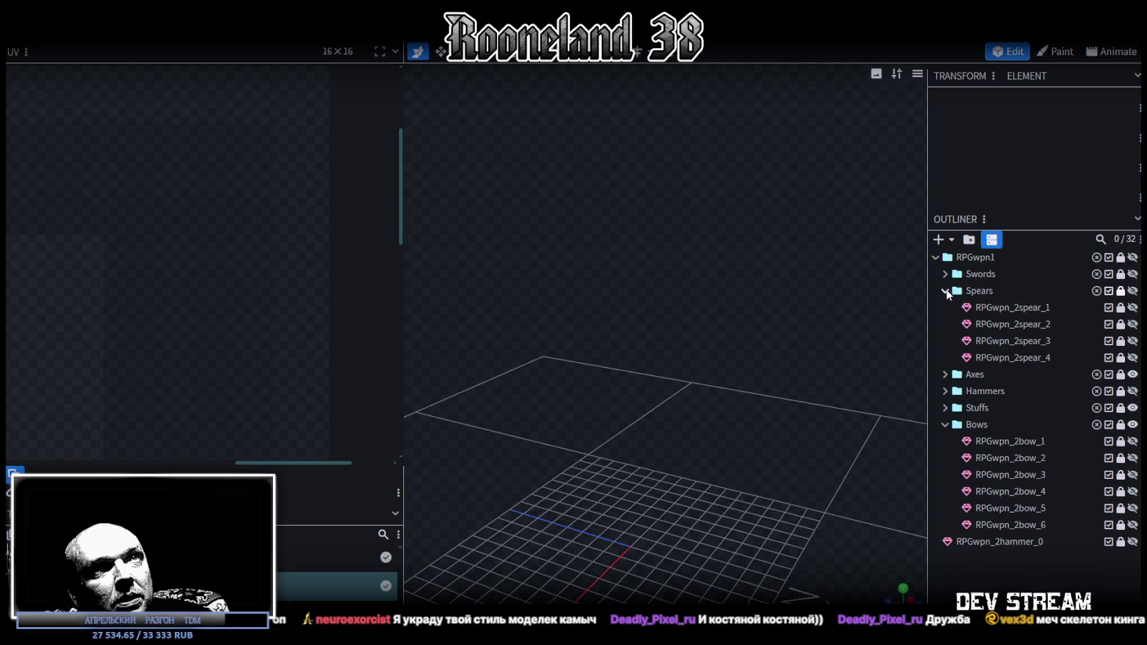
click(945, 291)
click(946, 357)
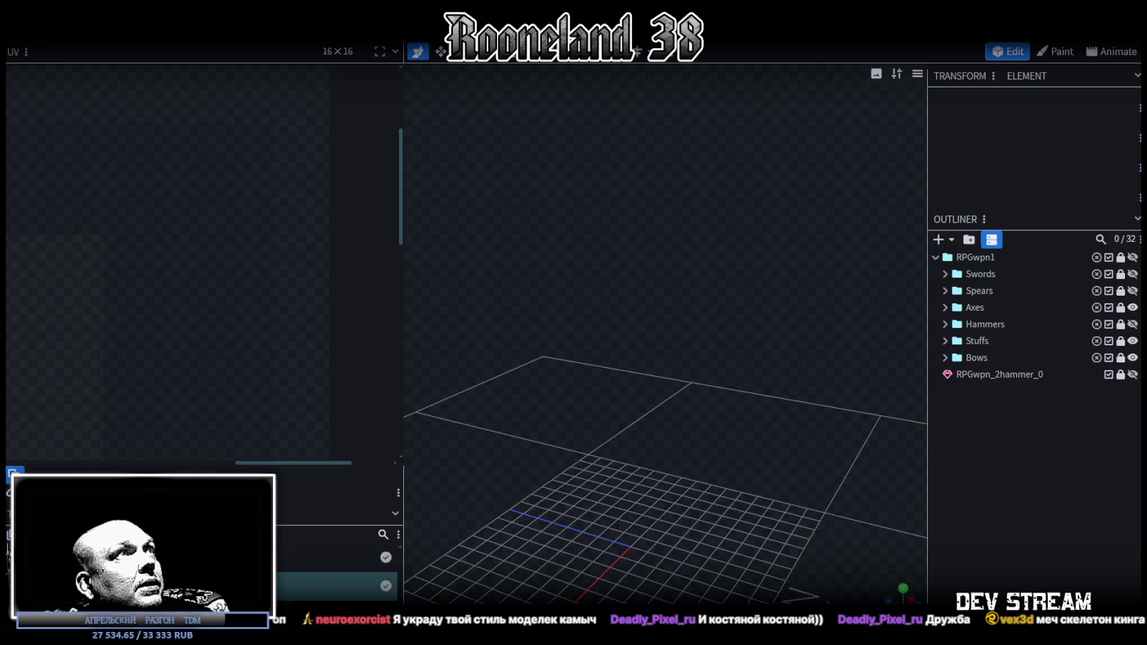
key(ctrl+s)
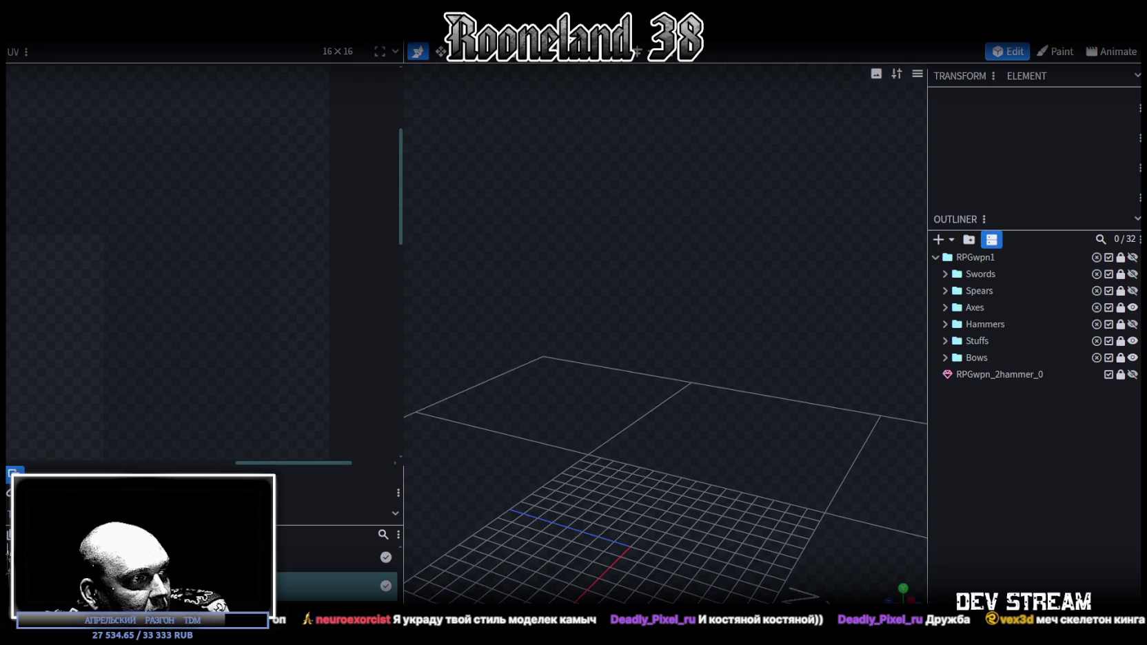
key(alt+Tab)
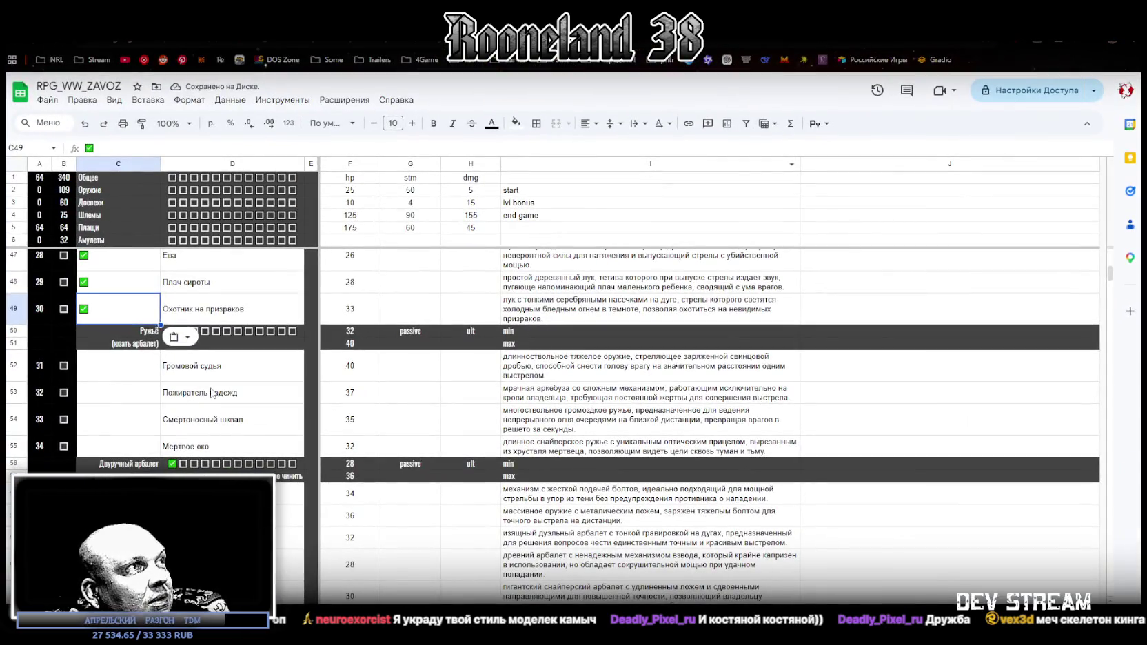
click(213, 392)
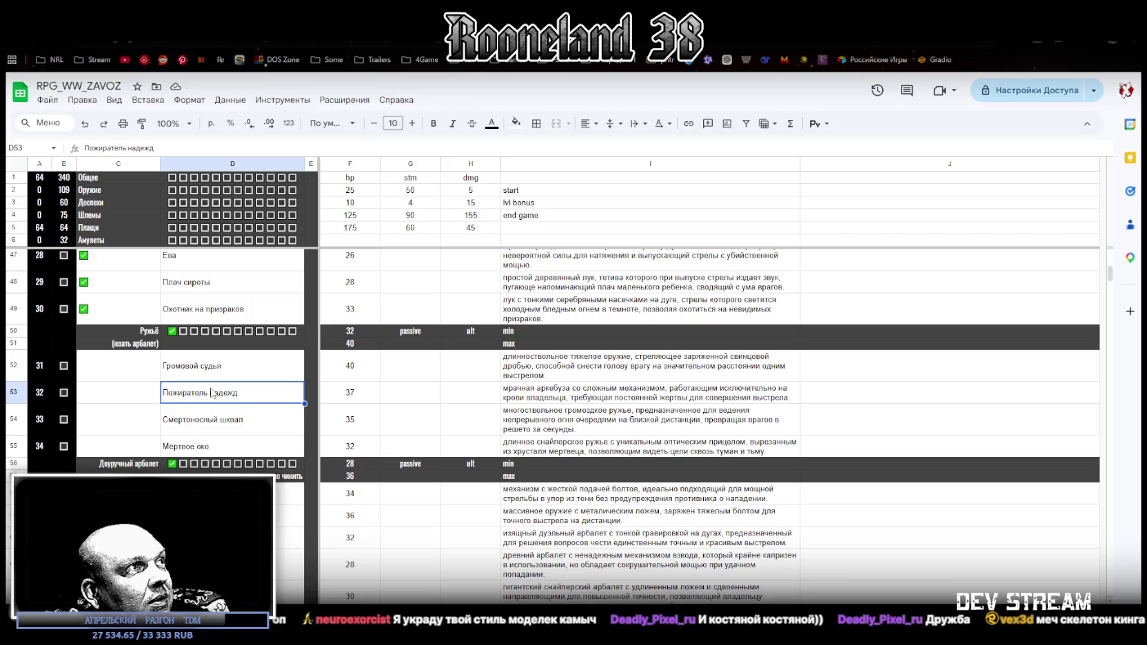
drag(120, 368, 123, 447)
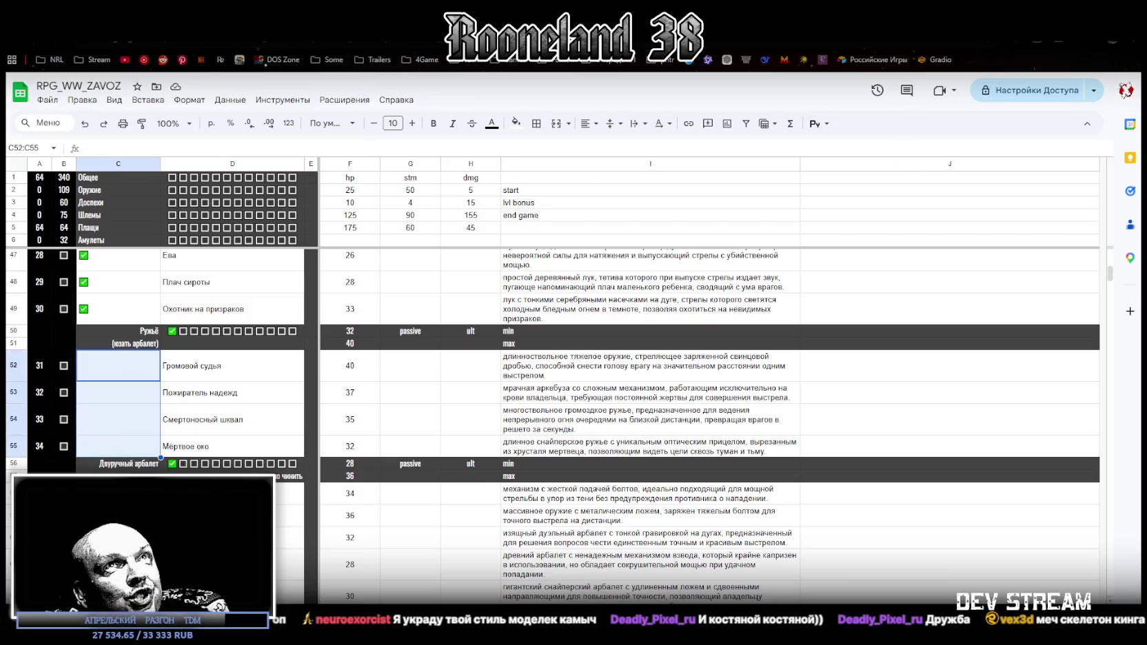
key(alt+Tab)
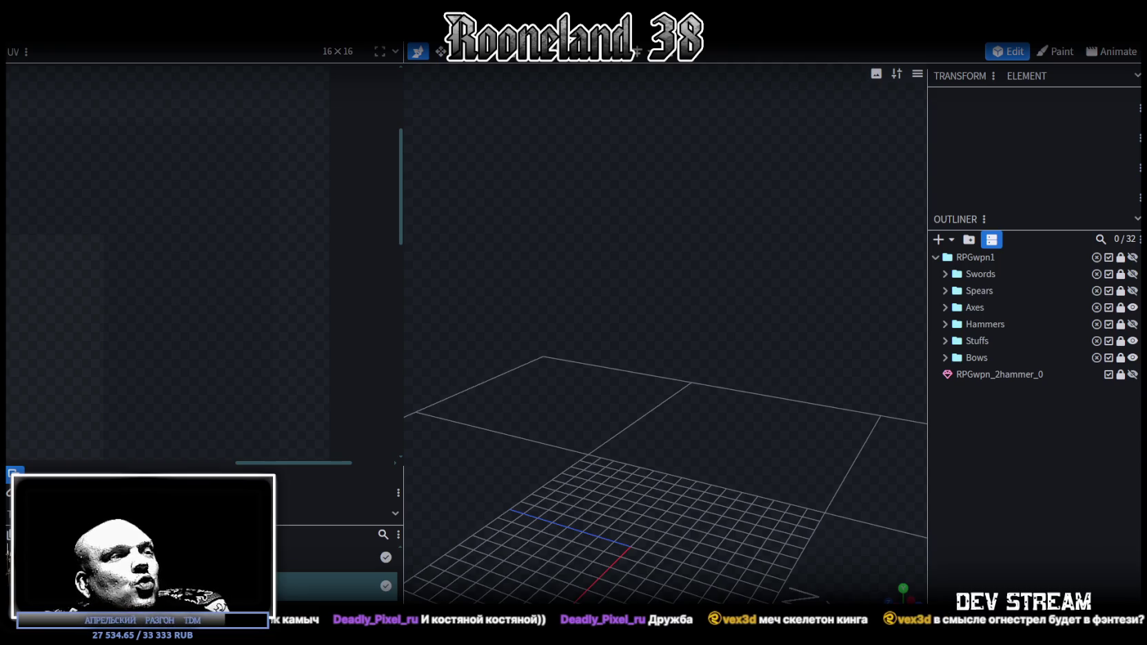
click(687, 544)
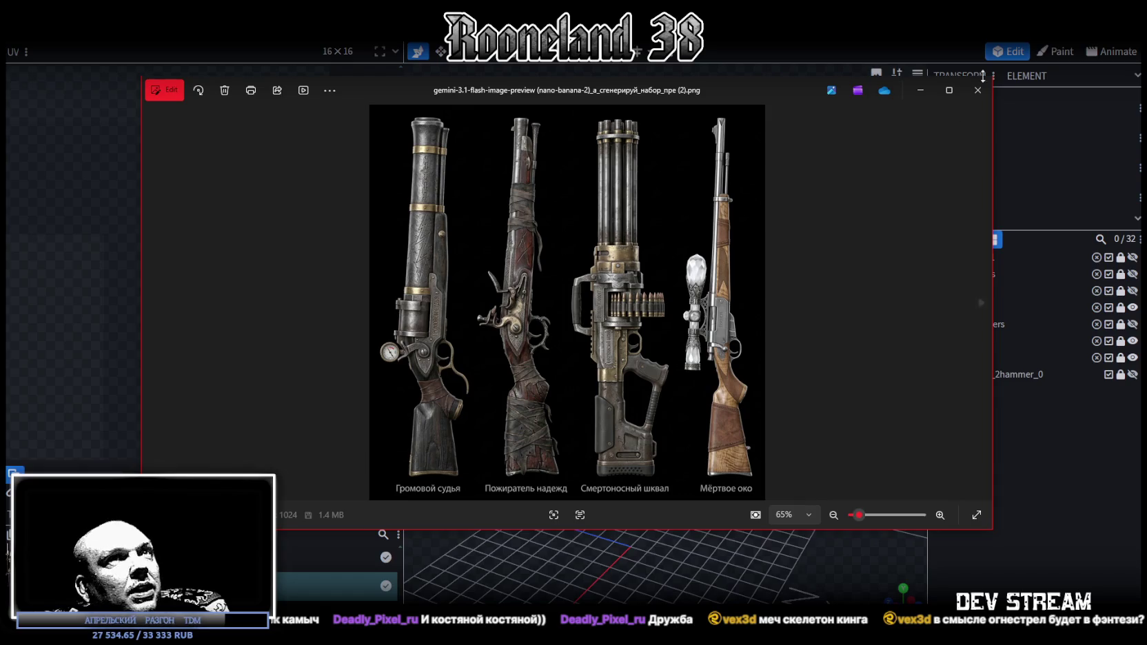
click(949, 90)
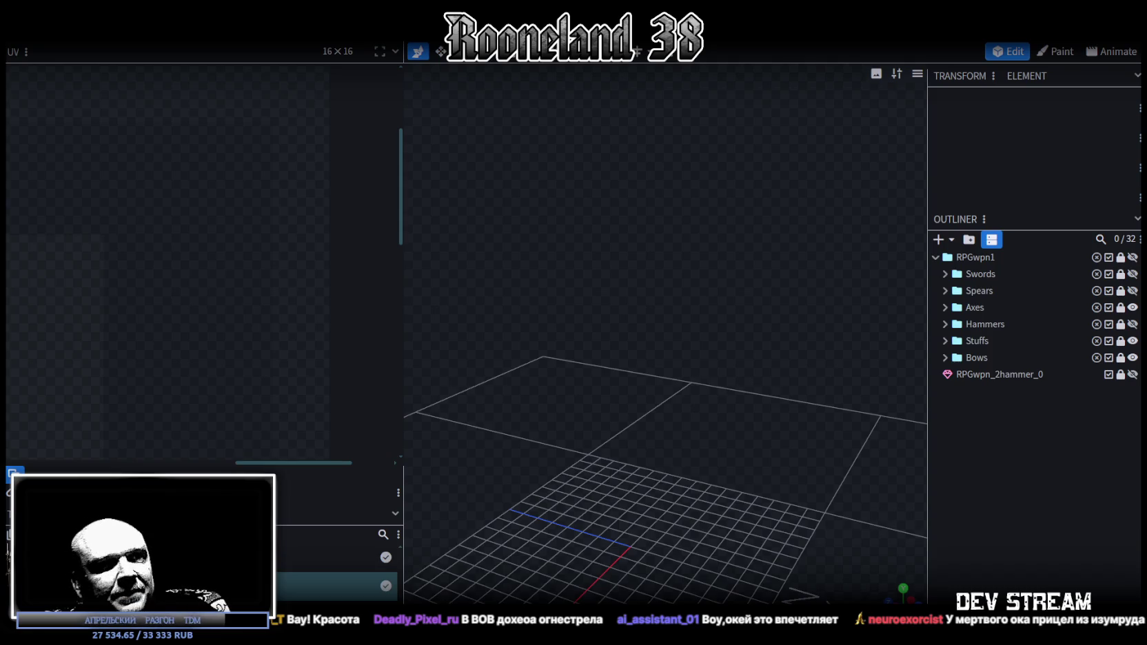
key(alt+Tab)
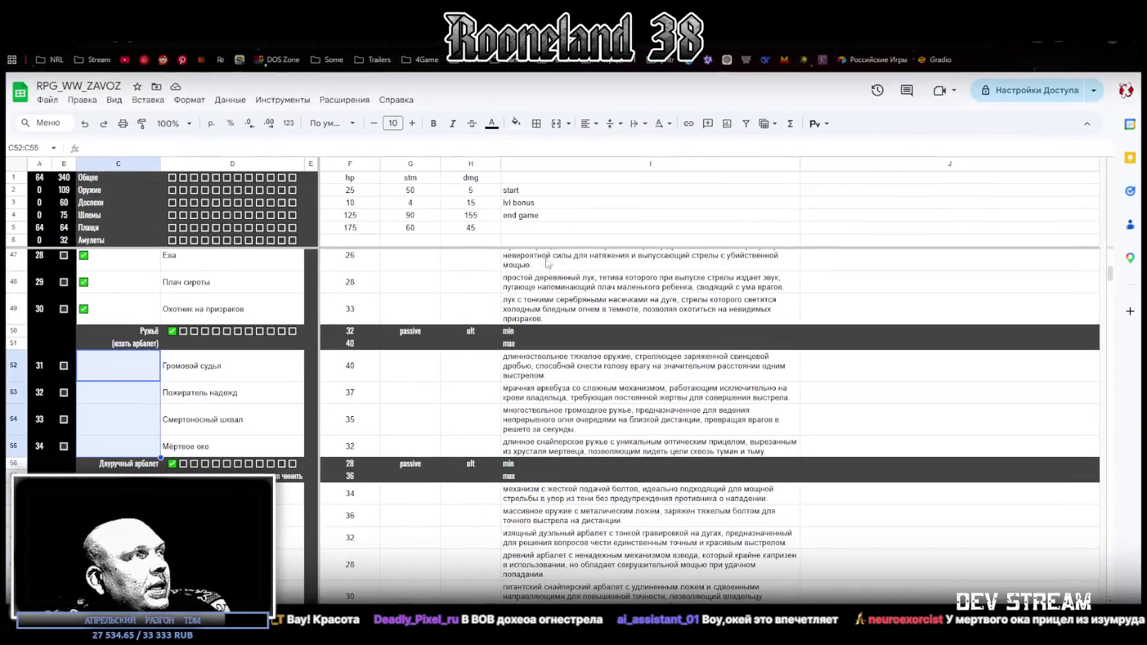
Paste a checked checkbox into E10 and fill it down to E16.
scroll(198, 378, up, 5)
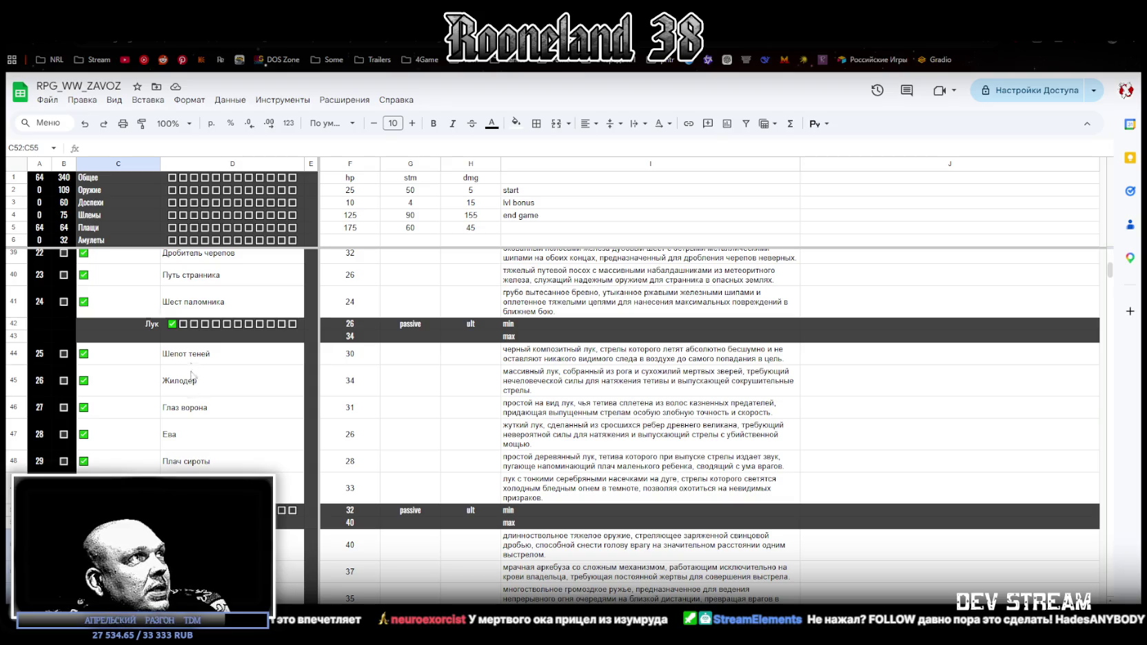
scroll(200, 331, up, 5)
scroll(217, 376, up, 5)
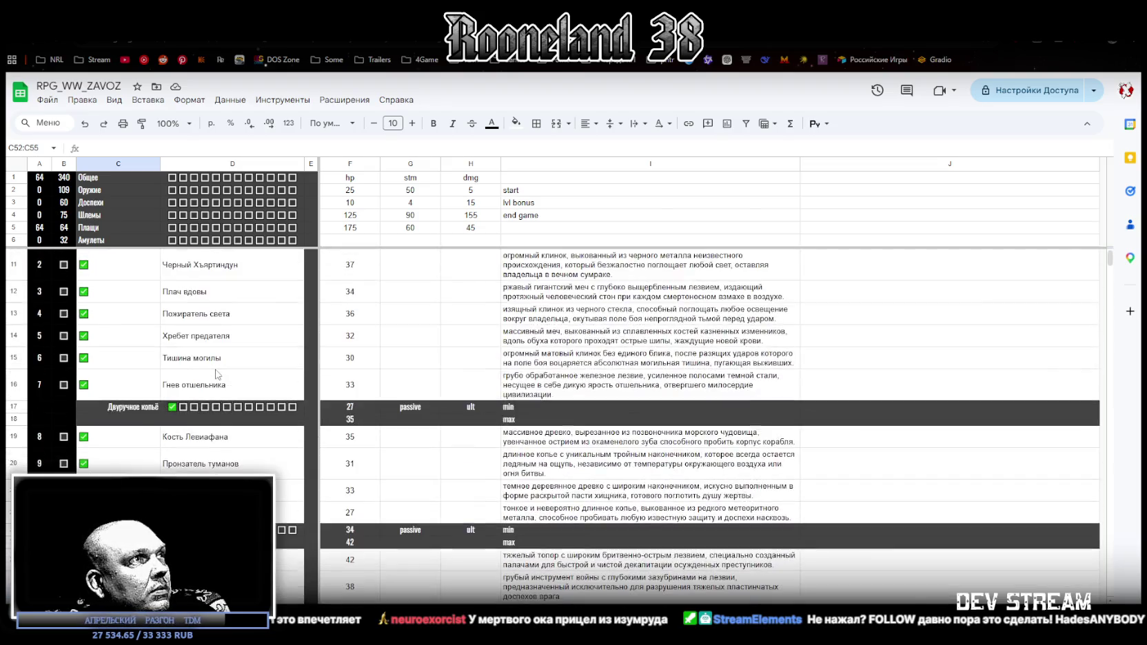
scroll(217, 372, up, 5)
click(79, 297)
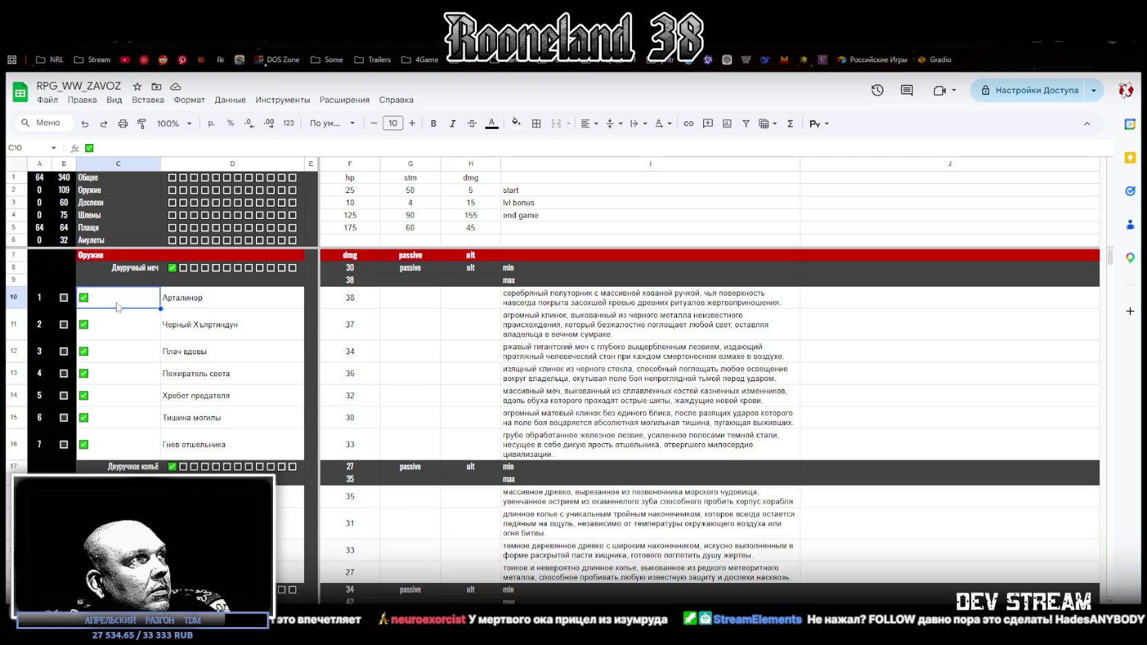
click(312, 297)
key(ctrl+v)
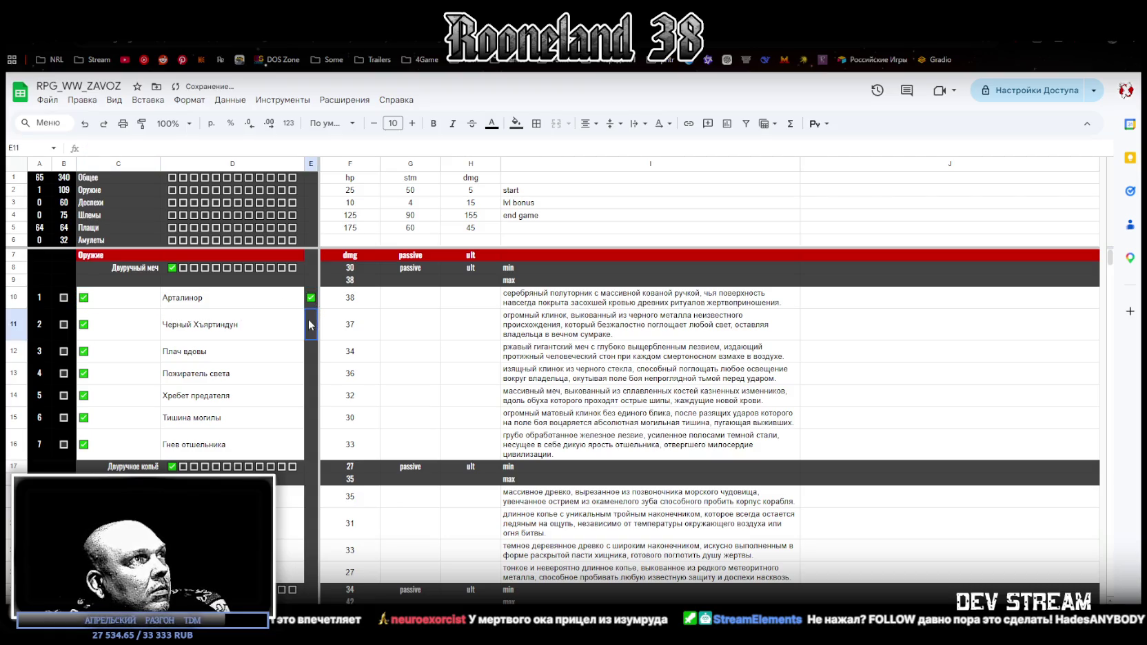
drag(312, 321, 319, 445)
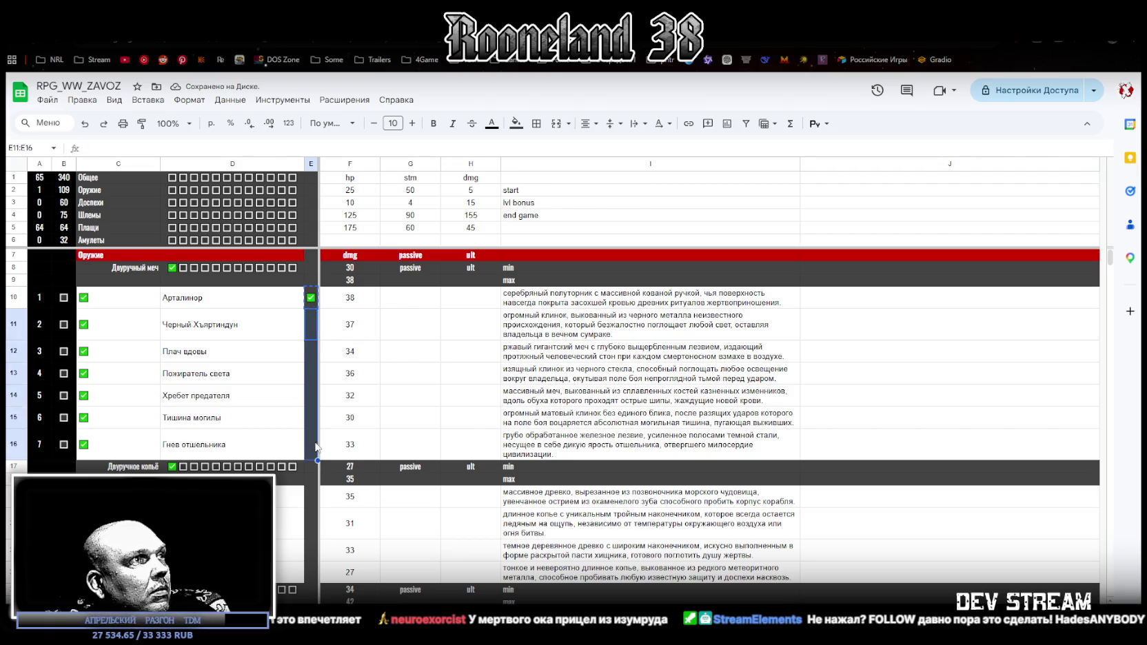
Paste checked checkboxes into the spear rows E19:E22 and axe rows E25:E30.
scroll(324, 445, down, 2)
drag(308, 377, 311, 454)
key(ctrl+v)
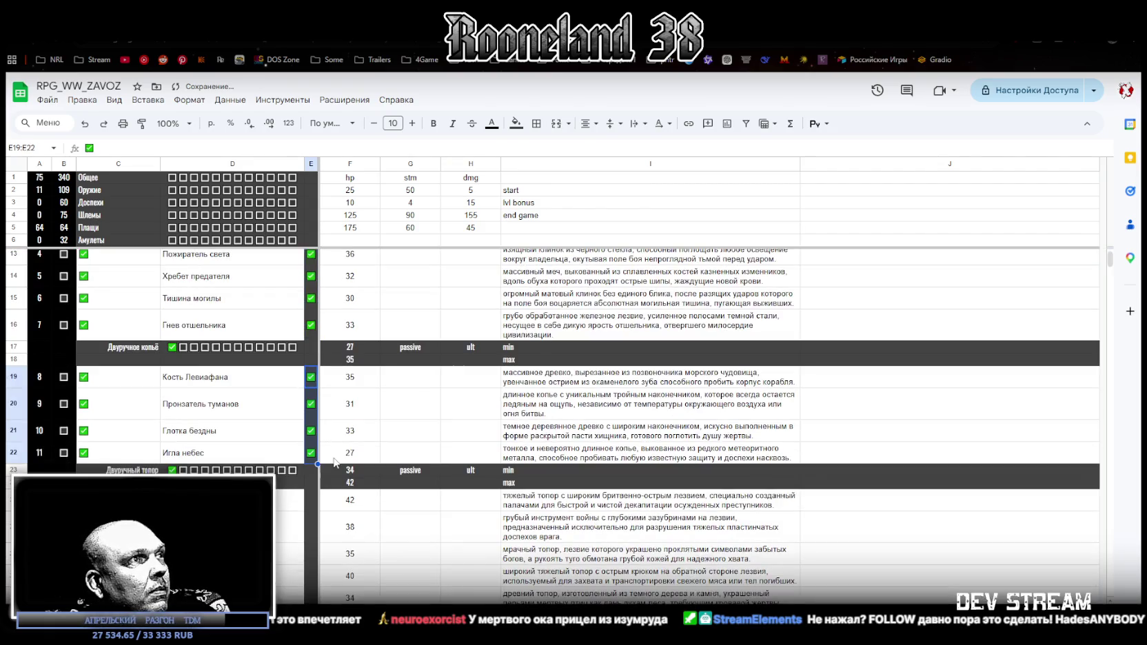
scroll(313, 504, down, 2)
drag(312, 381, 311, 510)
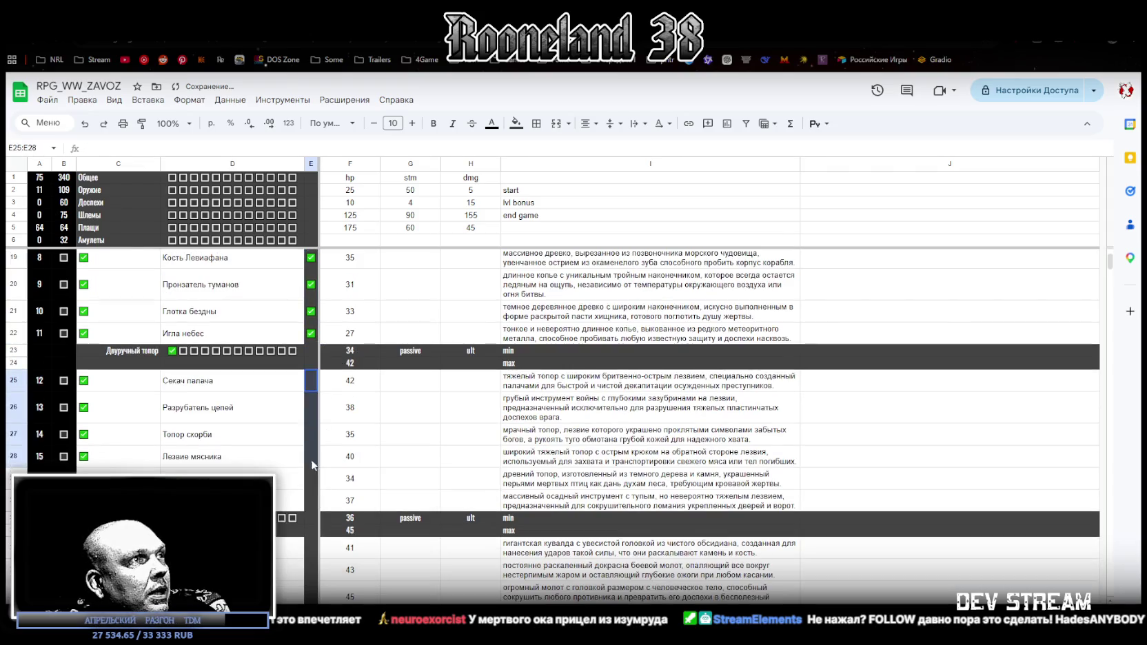
key(ctrl+v)
Paste checked checkboxes into hammer rows E33:E36, staff rows E39:E41 and bow rows E44:E49.
scroll(321, 469, down, 2)
scroll(333, 404, down, 1)
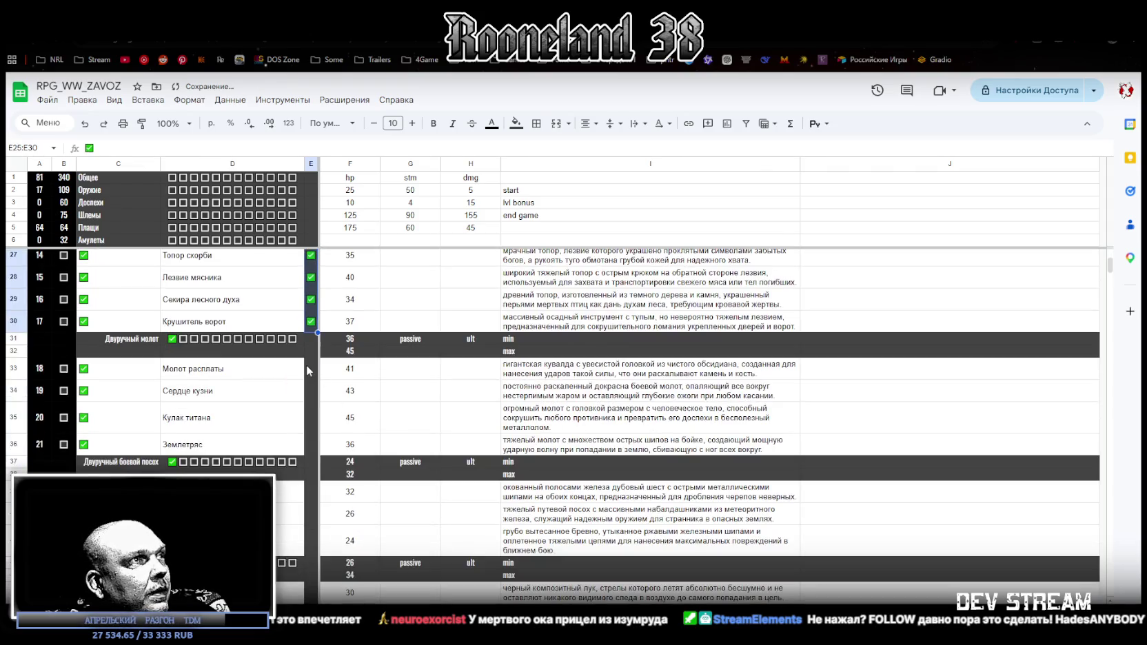
drag(308, 370, 315, 445)
key(ctrl+v)
drag(312, 491, 311, 544)
key(ctrl+v)
scroll(345, 482, down, 3)
drag(308, 415, 312, 548)
key(ctrl+v)
scroll(347, 491, down, 4)
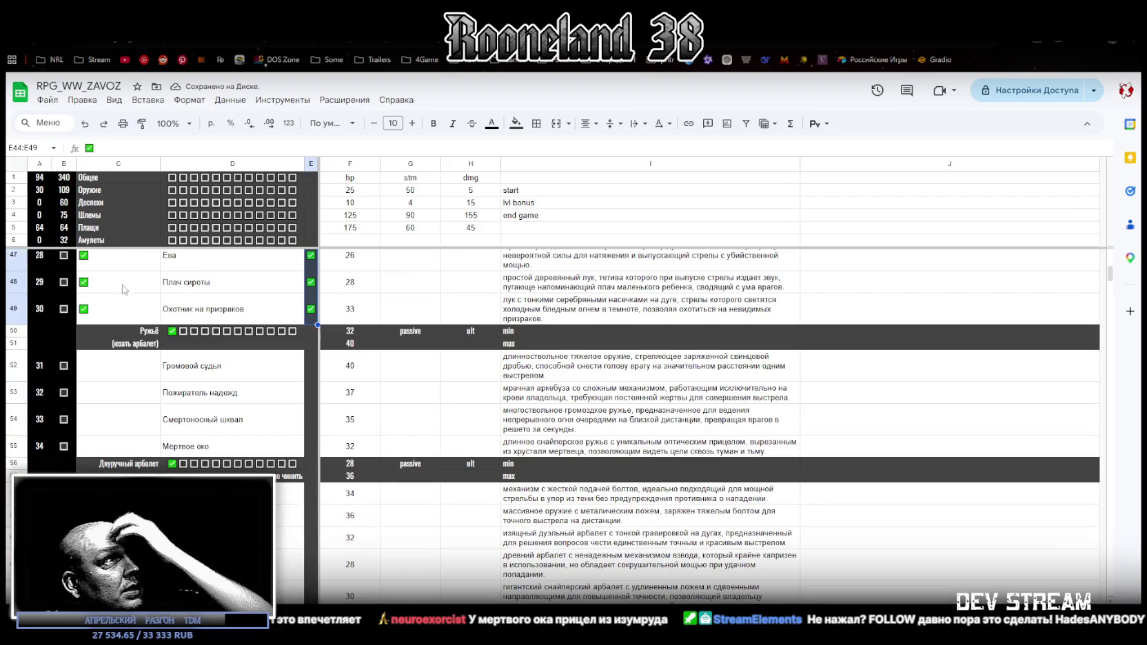
scroll(255, 422, up, 4)
scroll(255, 423, up, 8)
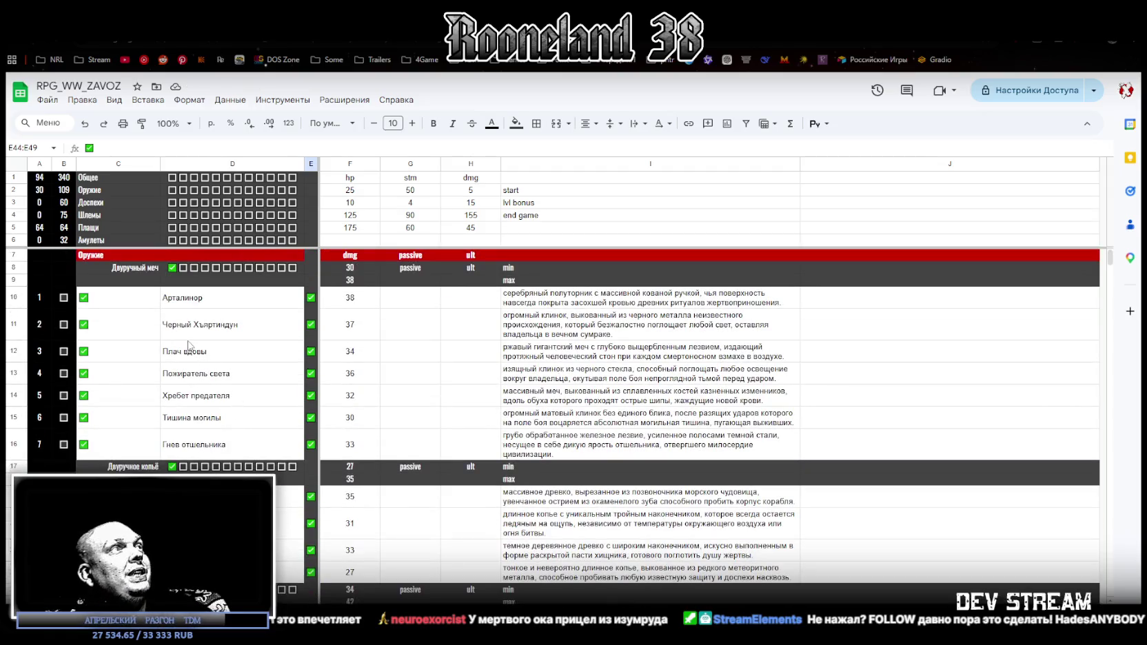
scroll(197, 366, down, 5)
scroll(210, 389, down, 7)
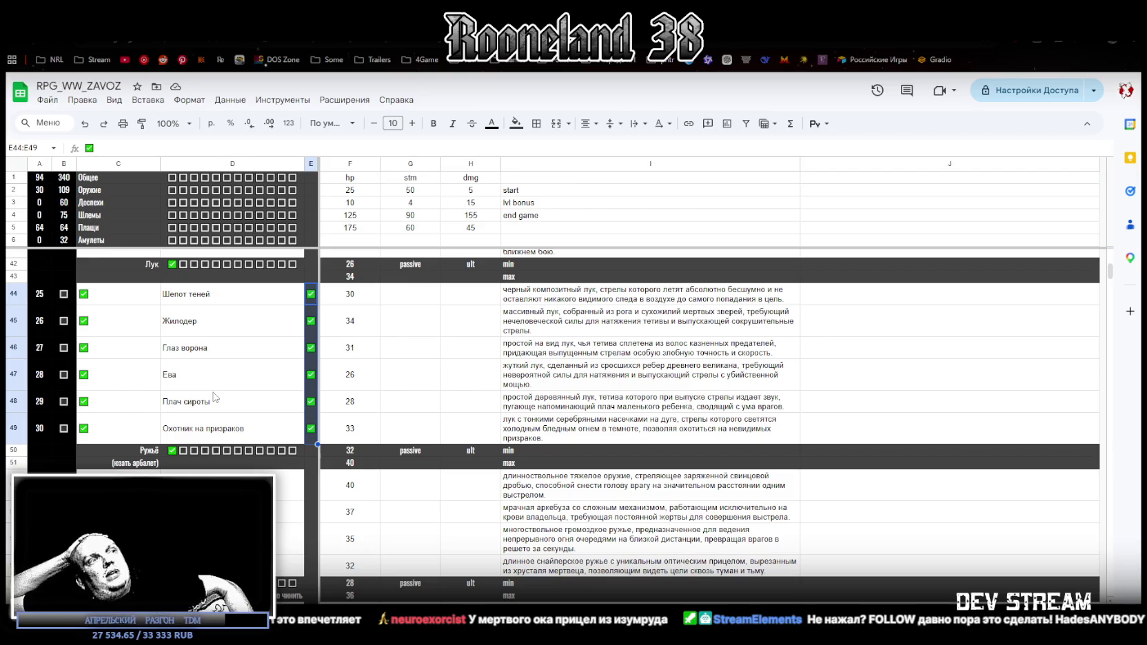
scroll(246, 442, down, 5)
scroll(244, 437, down, 3)
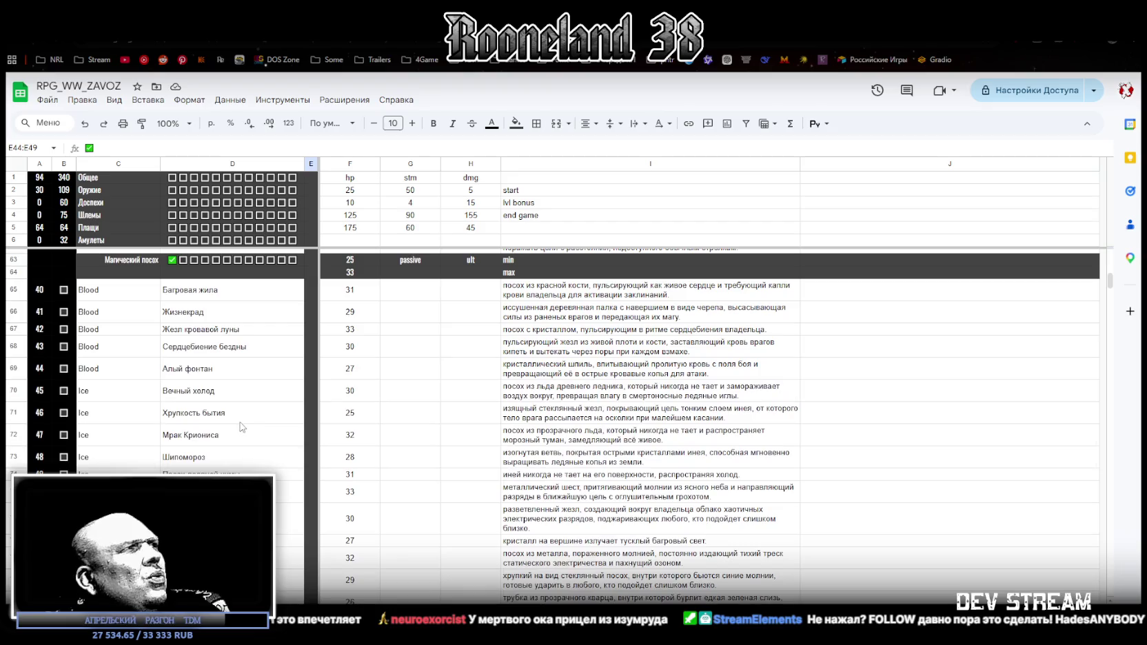
scroll(235, 427, up, 4)
scroll(232, 425, up, 3)
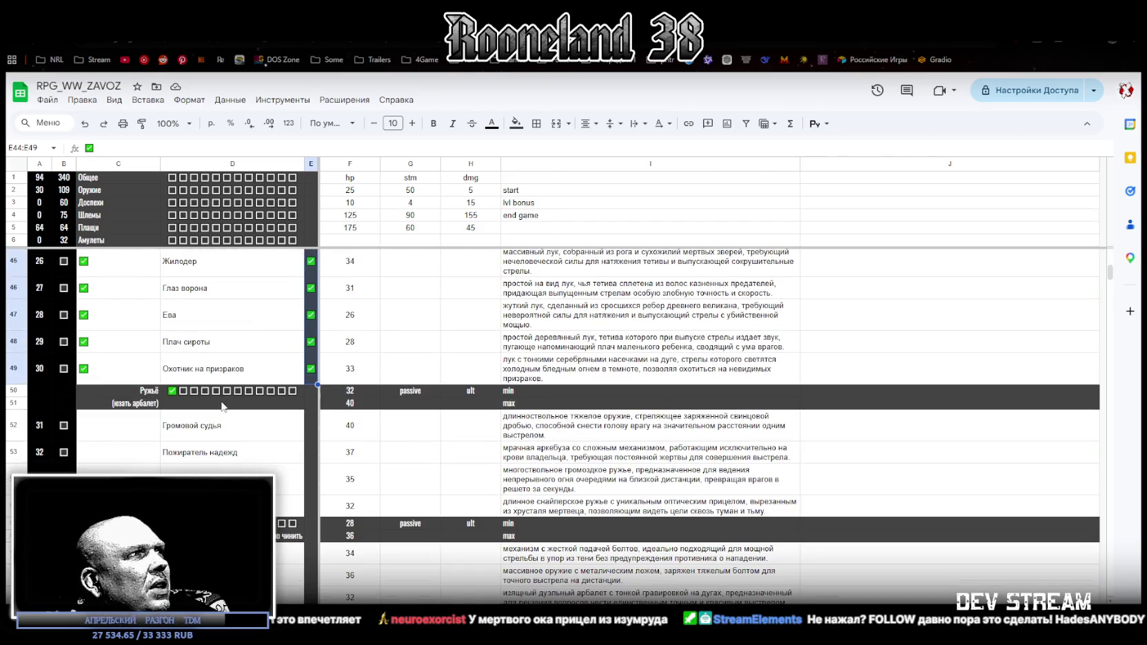
scroll(221, 410, down, 1)
scroll(207, 420, down, 1)
click(140, 456)
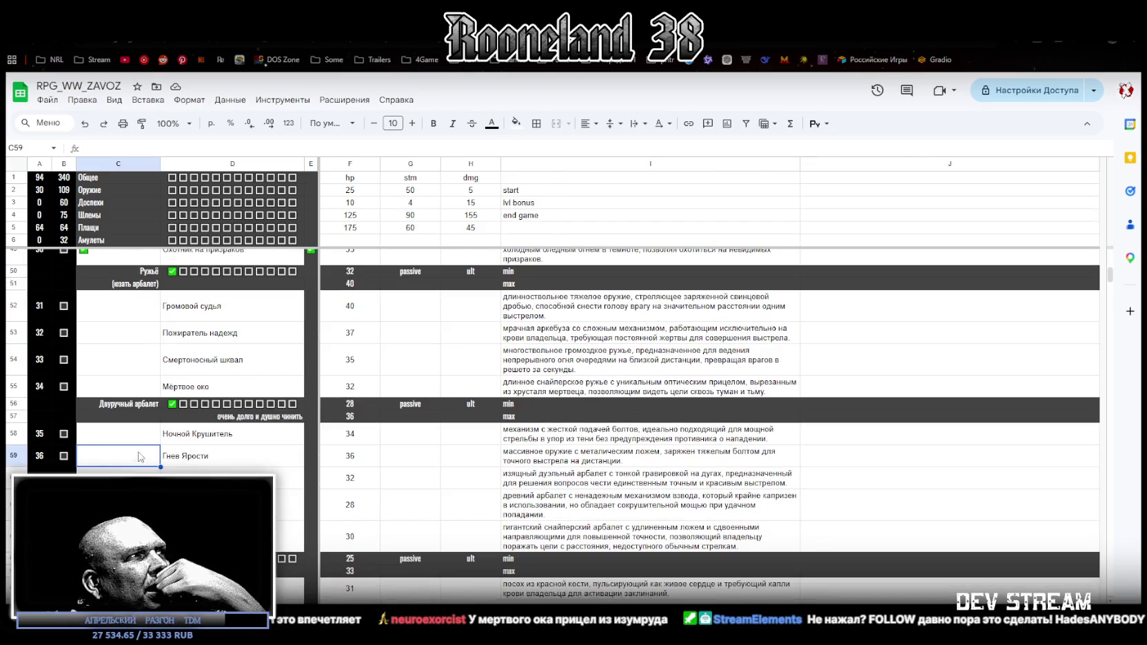
click(142, 434)
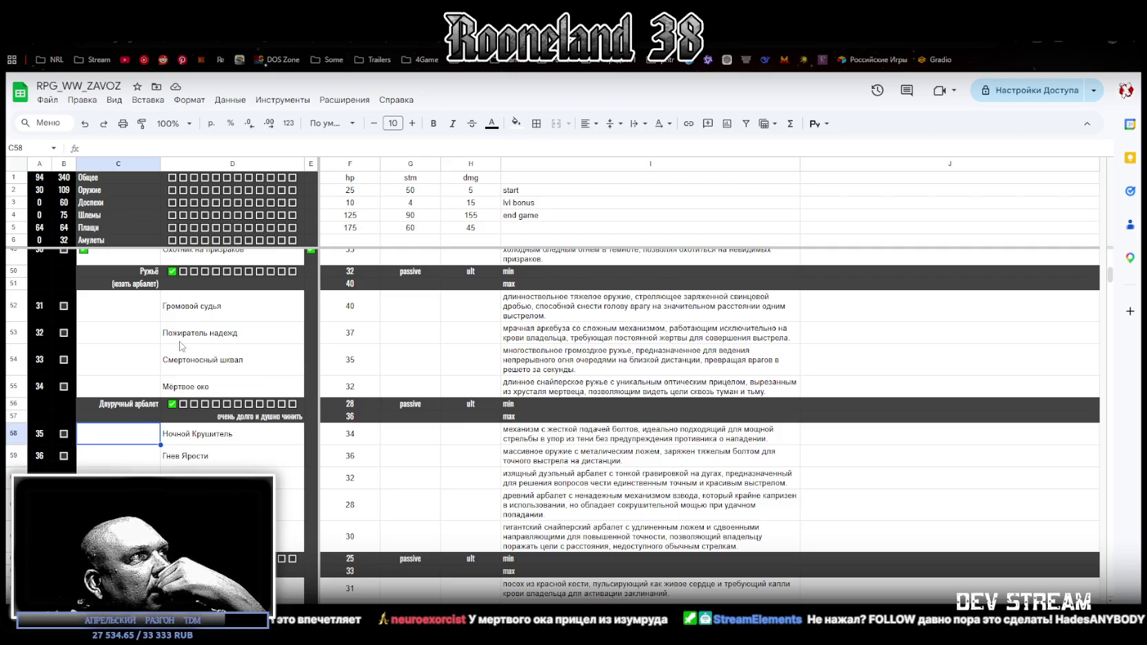
scroll(181, 345, down, 2)
scroll(177, 372, up, 1)
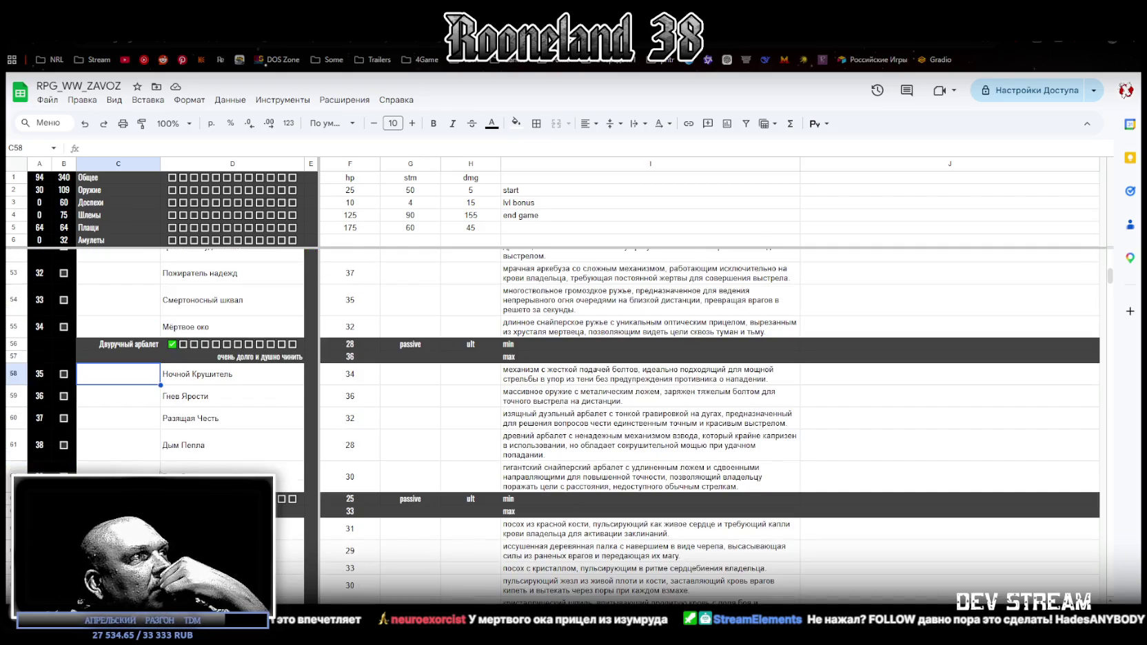
drag(131, 376, 206, 476)
scroll(197, 436, down, 5)
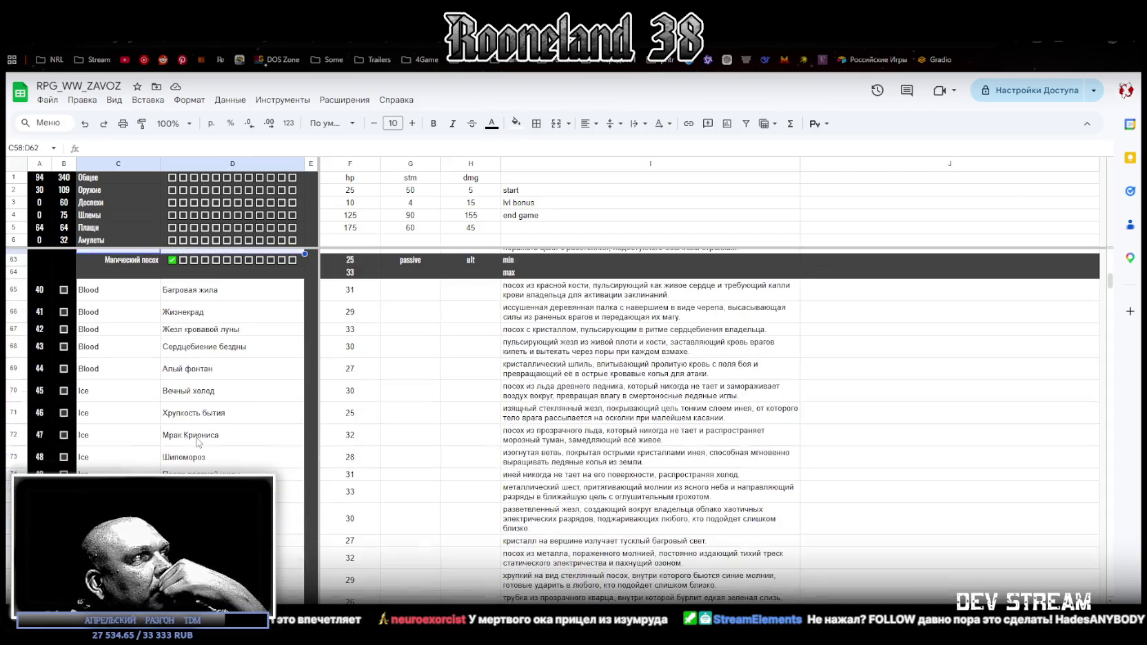
scroll(200, 441, down, 3)
scroll(202, 439, down, 3)
scroll(166, 355, down, 3)
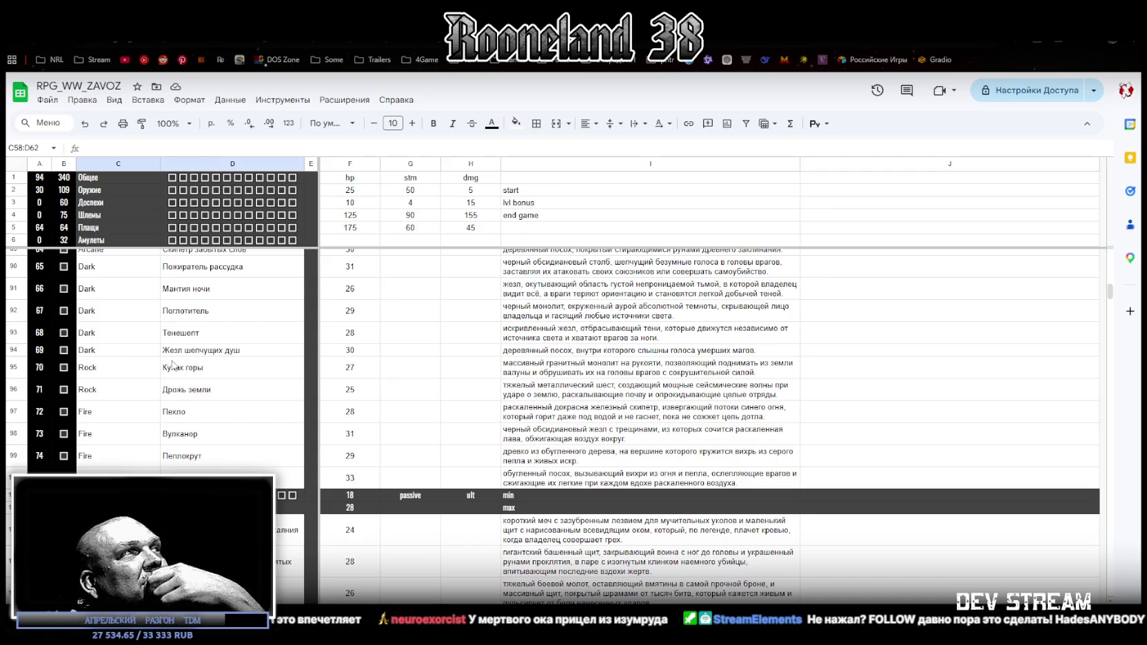
scroll(169, 365, down, 1)
scroll(169, 365, down, 1)
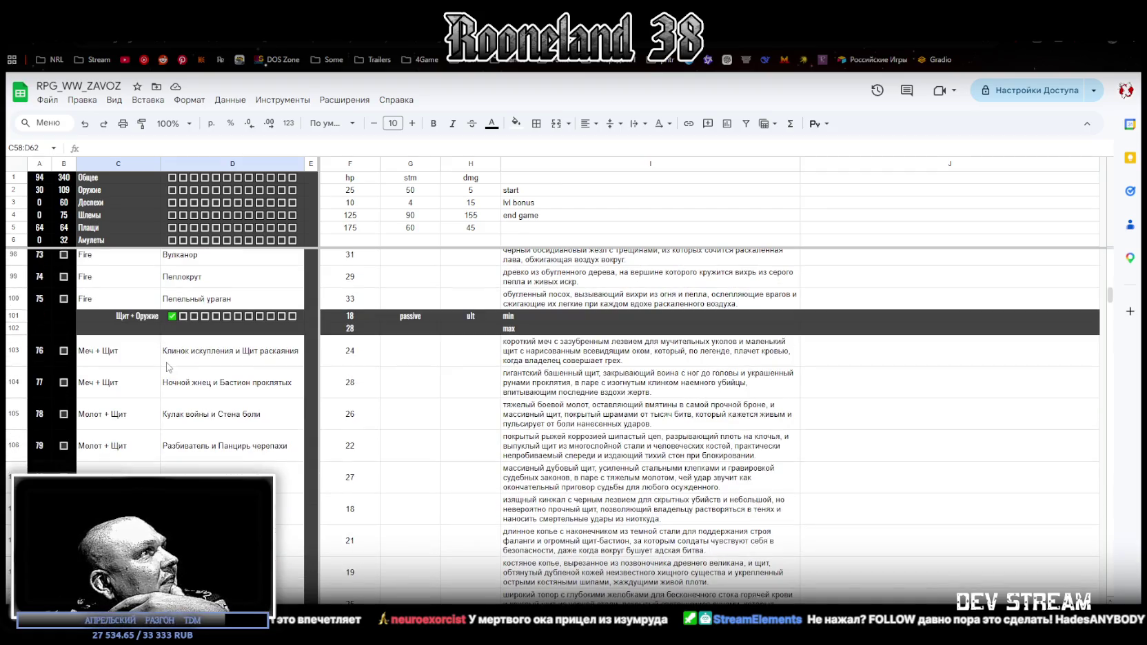
scroll(167, 366, down, 1)
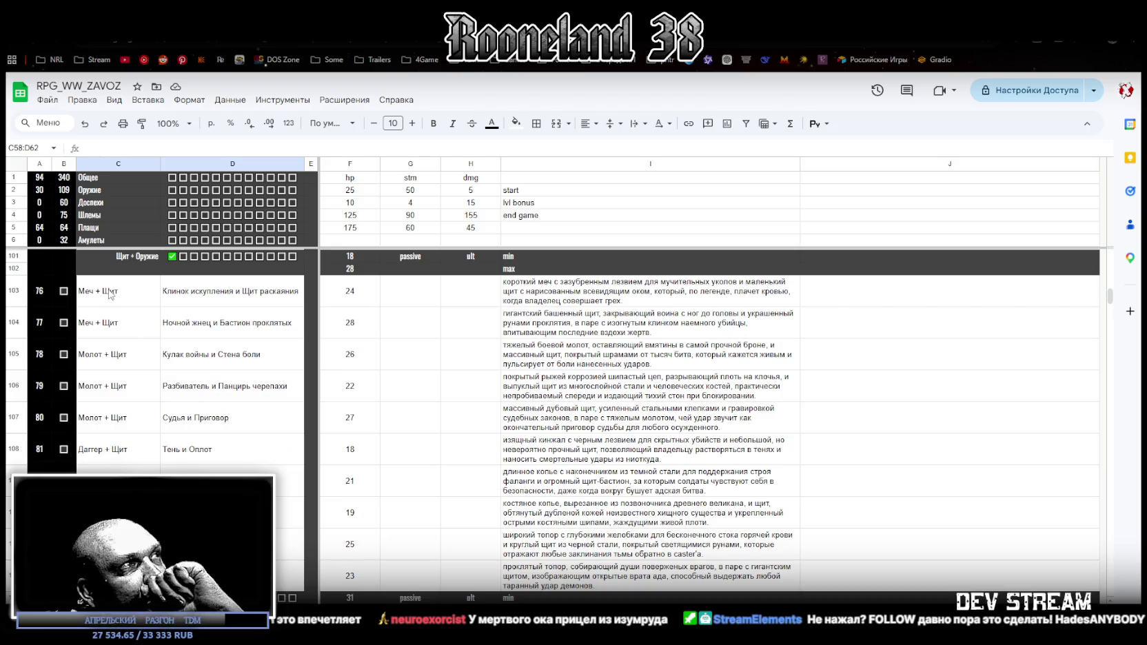
drag(106, 296, 111, 373)
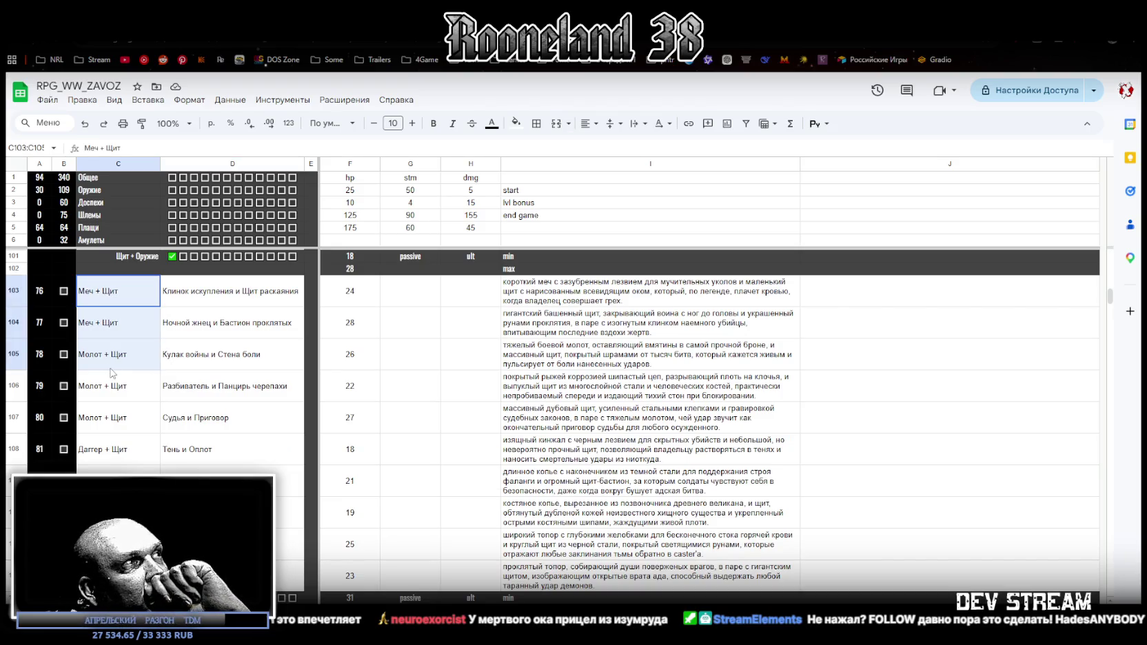
scroll(152, 406, down, 2)
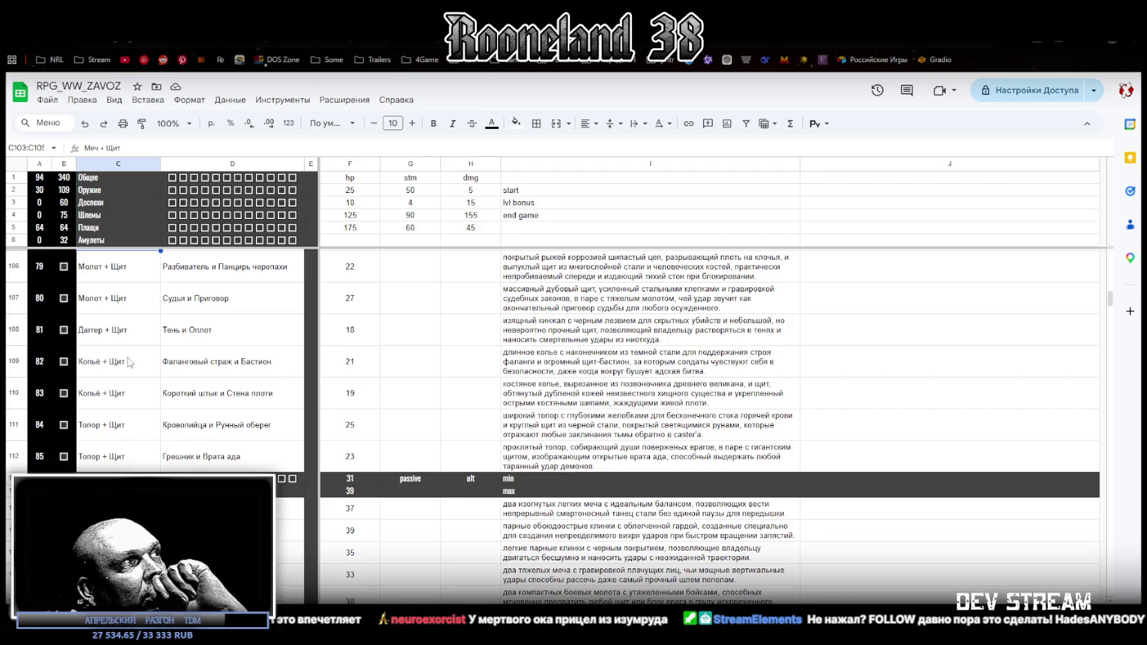
scroll(114, 366, down, 1)
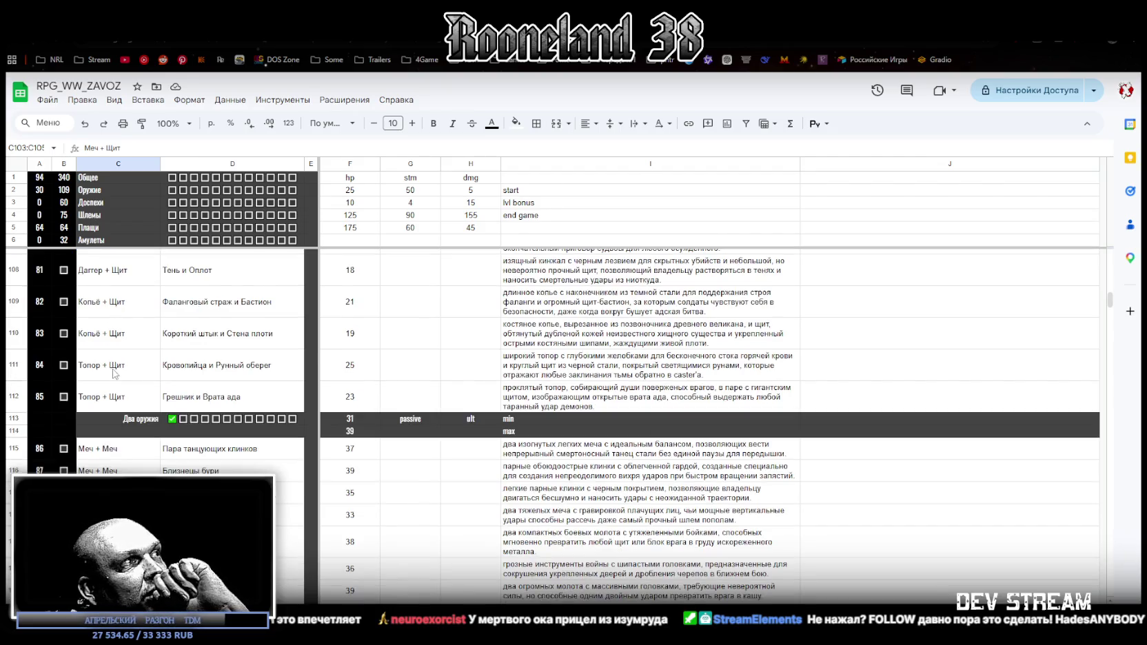
scroll(116, 372, down, 2)
scroll(120, 353, down, 3)
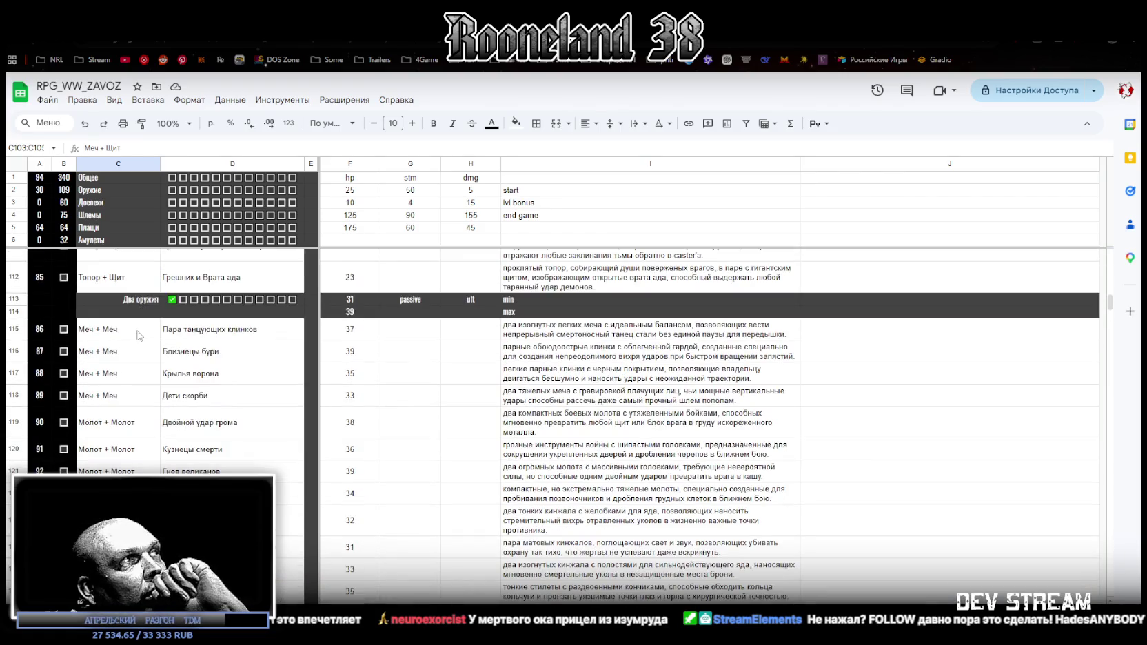
mouse_move(118, 330)
mouse_down()
mouse_move(206, 494)
mouse_move(289, 513)
mouse_up()
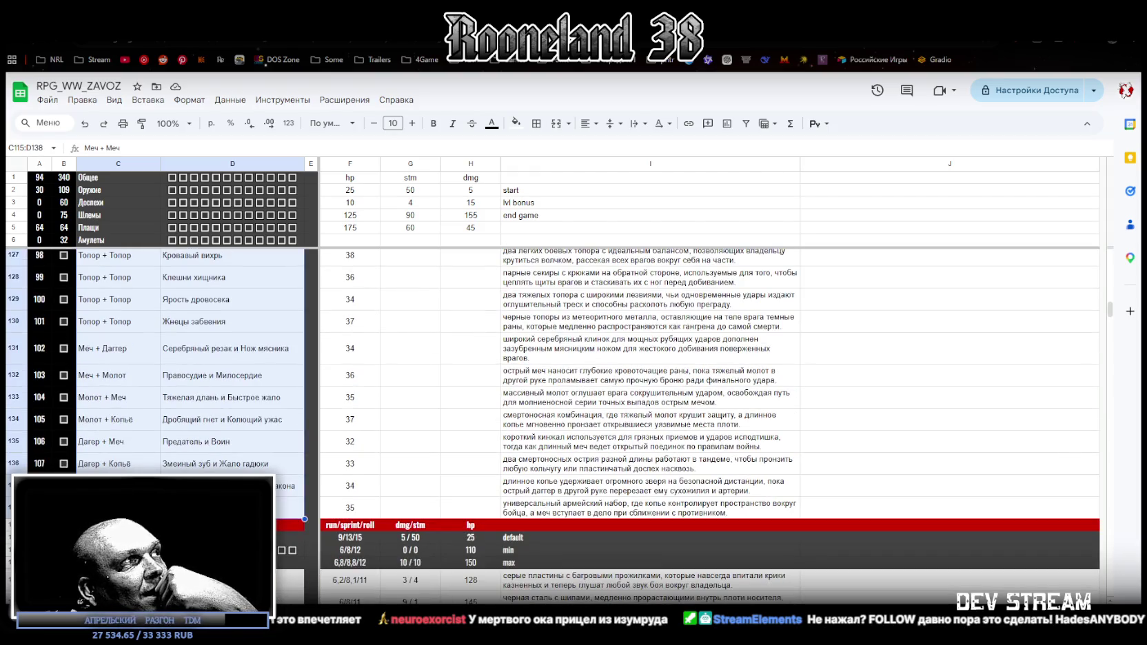
scroll(710, 426, up, 2)
scroll(710, 426, up, 2)
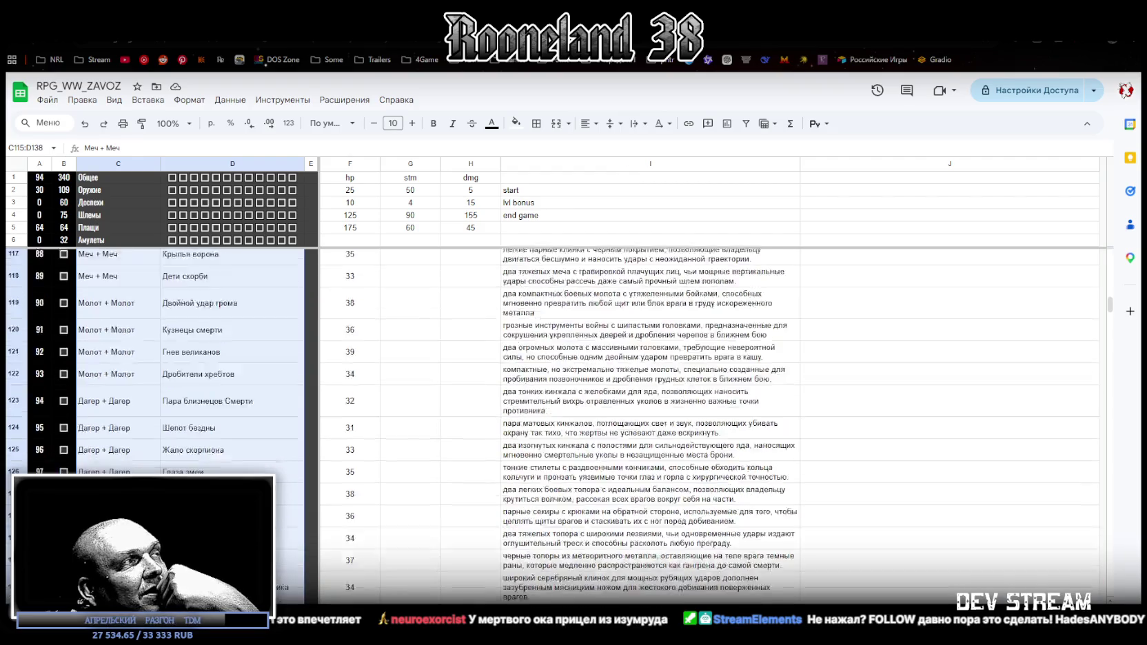
scroll(710, 426, up, 1)
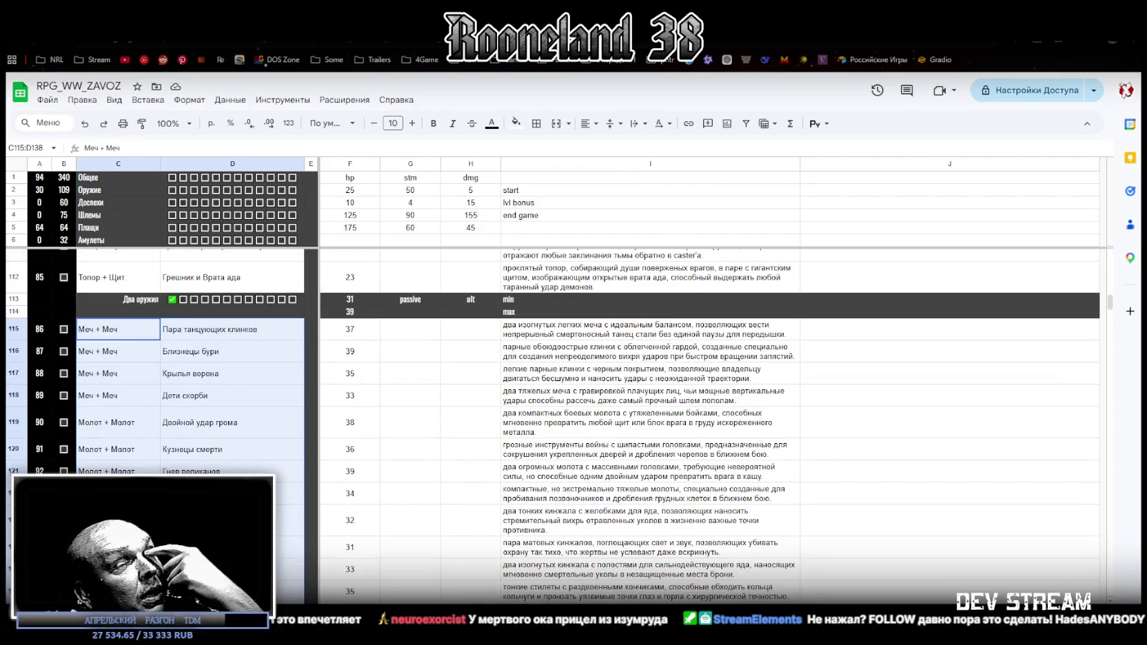
scroll(710, 426, down, 2)
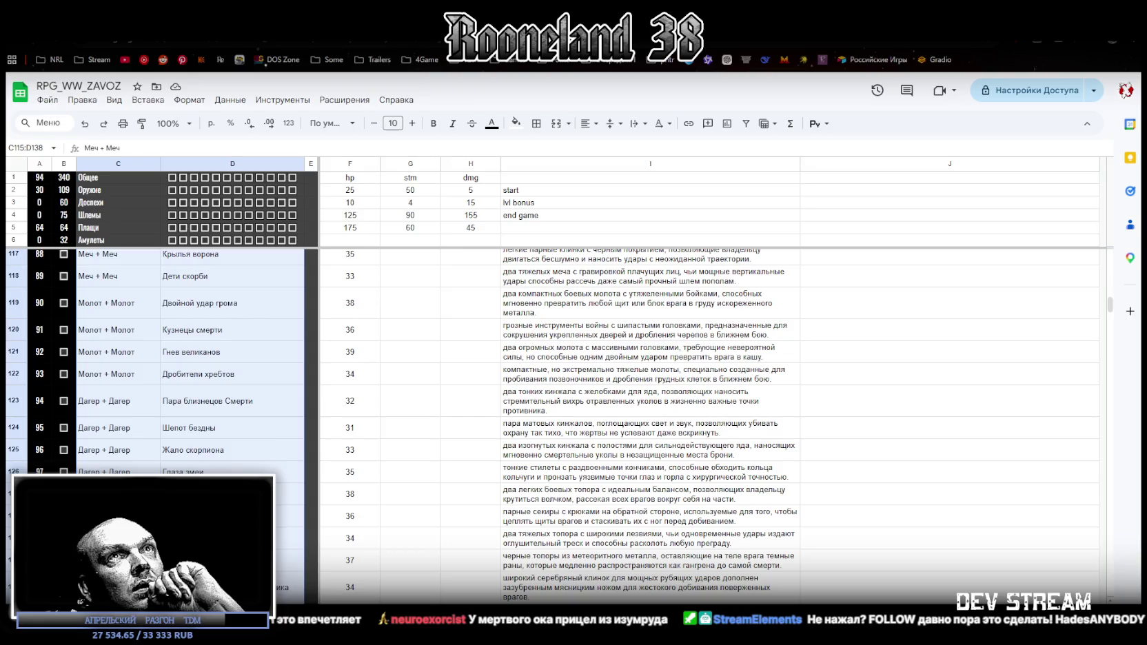
Switch to Steam and search the Store for REPLACED, opening its game page.
key(alt+Tab)
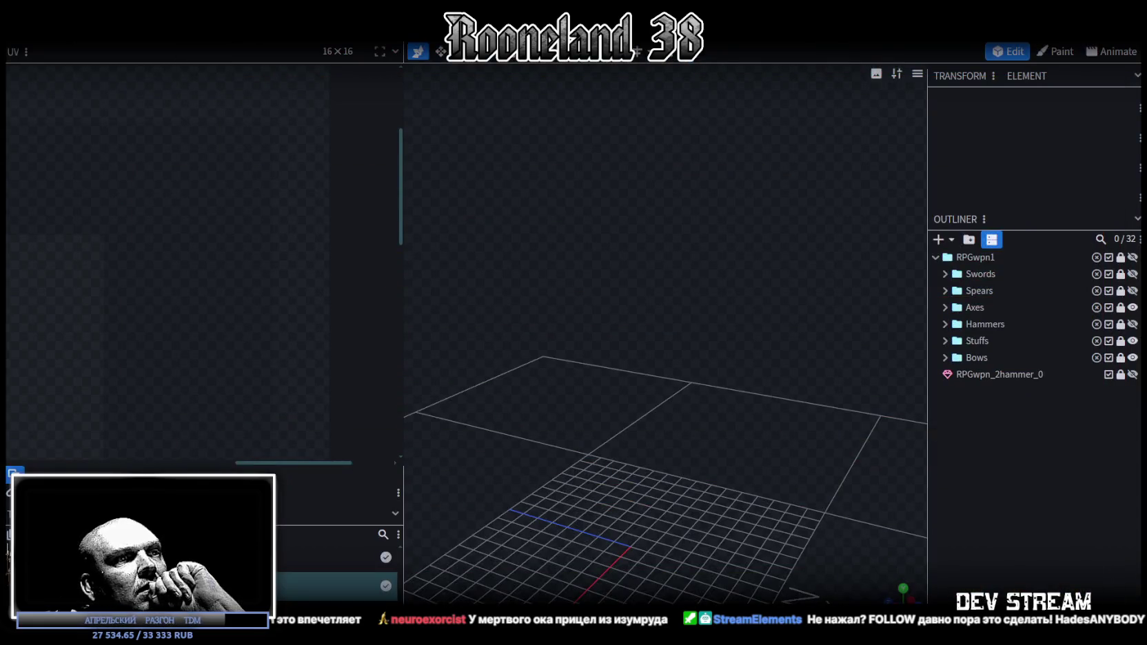
key(alt+Tab)
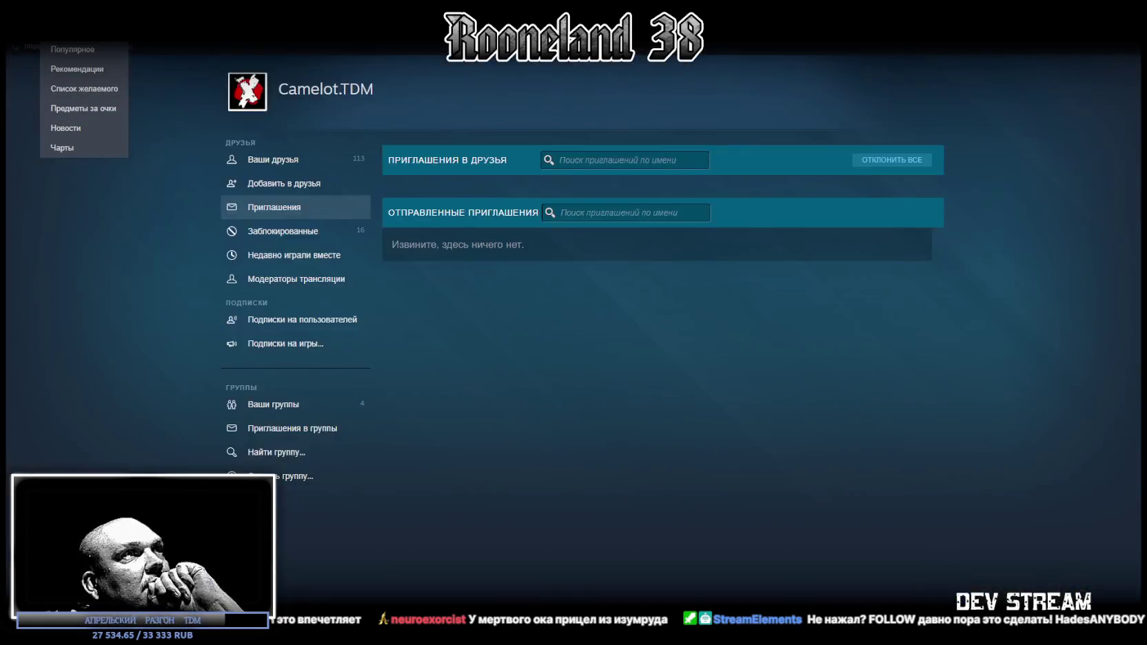
click(69, 28)
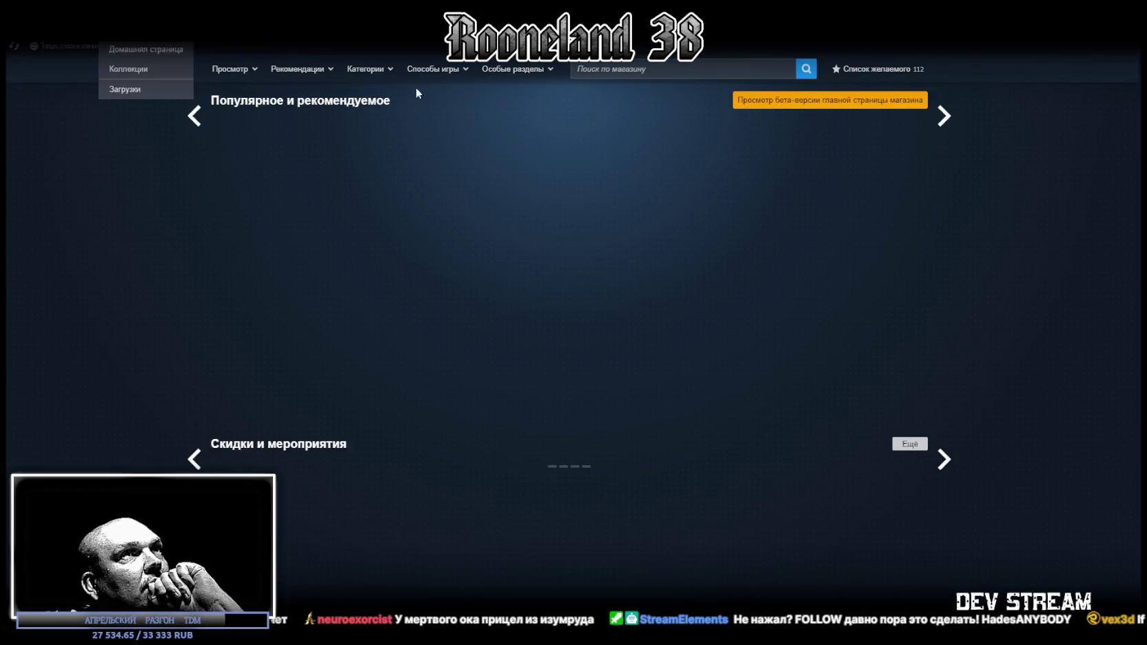
click(642, 68)
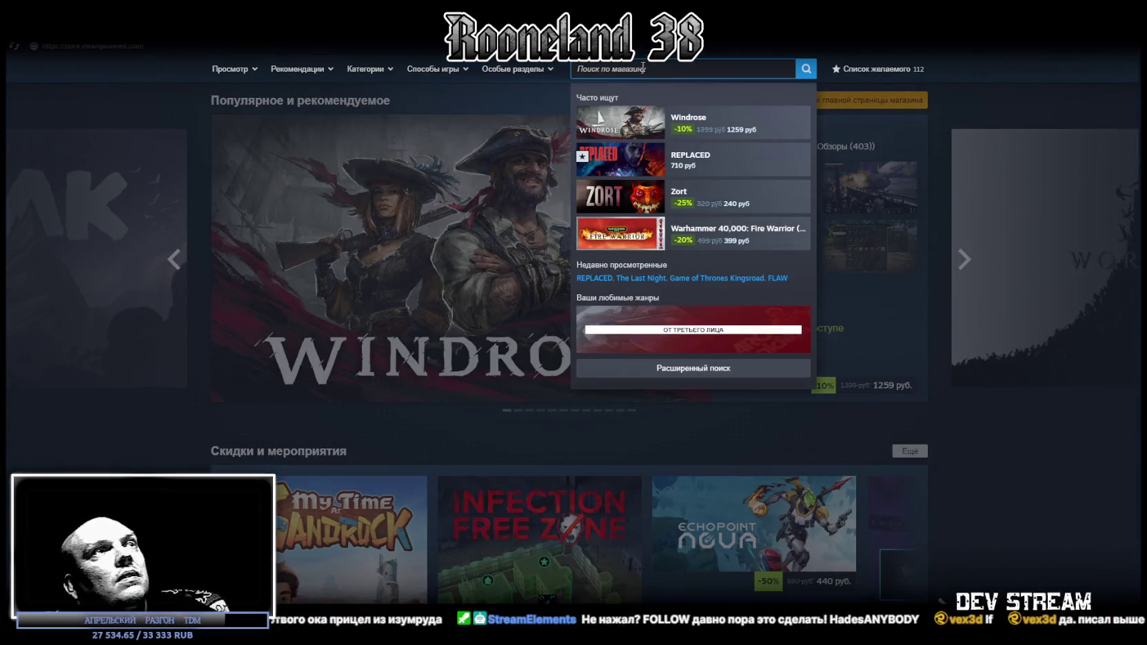
click(699, 160)
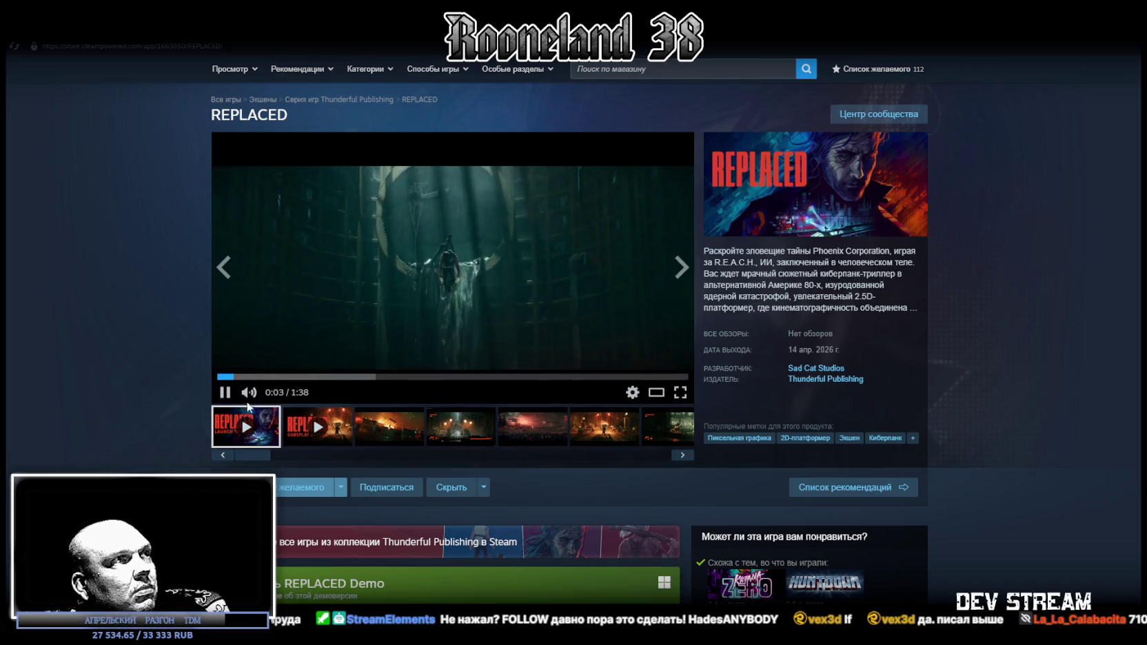
Scroll the REPLACED page down to the Купить REPLACED section showing the 710 руб. price.
scroll(667, 518, down, 1)
scroll(667, 518, down, 2)
scroll(486, 469, down, 2)
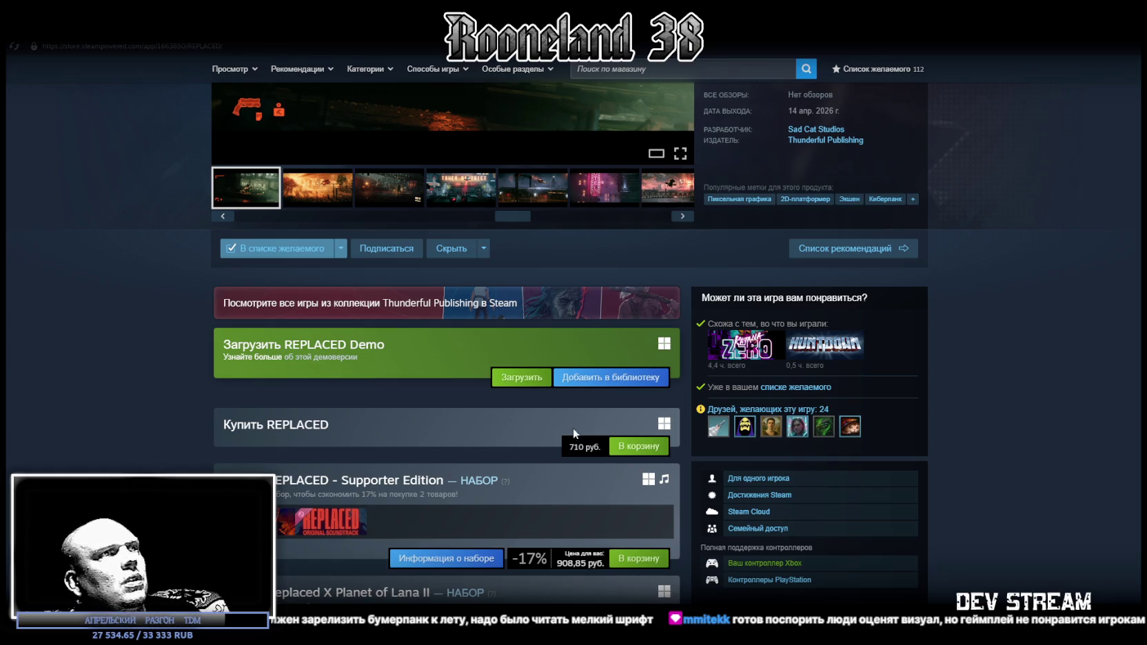
Put REPLACED in the Steam cart and check out to buy it for 710 руб.
click(636, 448)
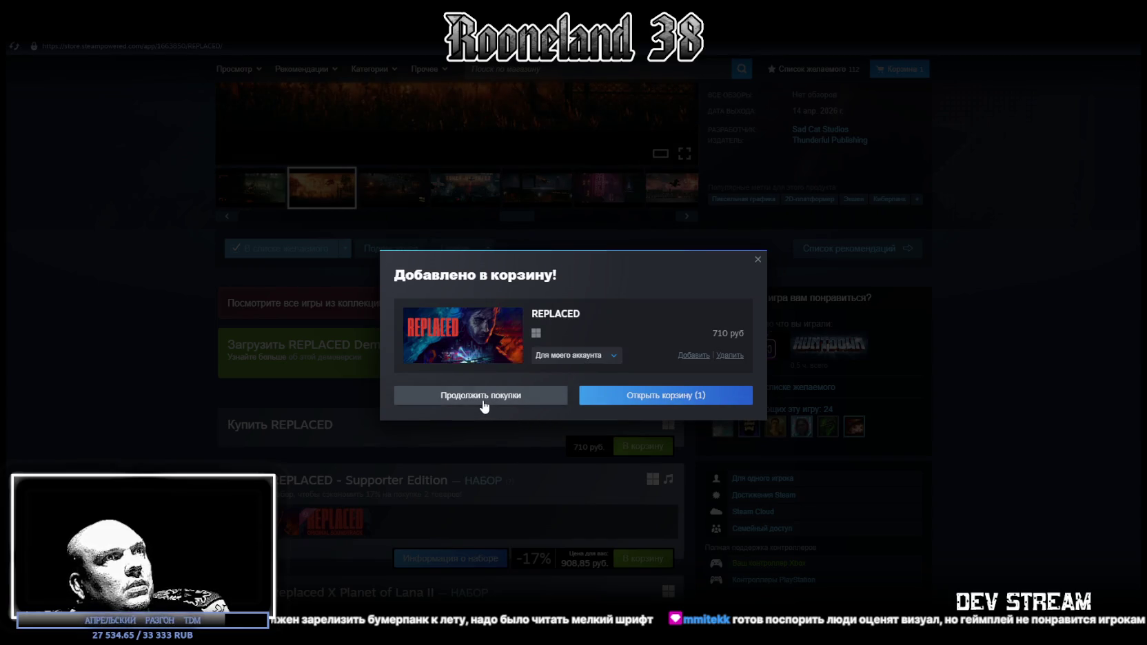
click(662, 395)
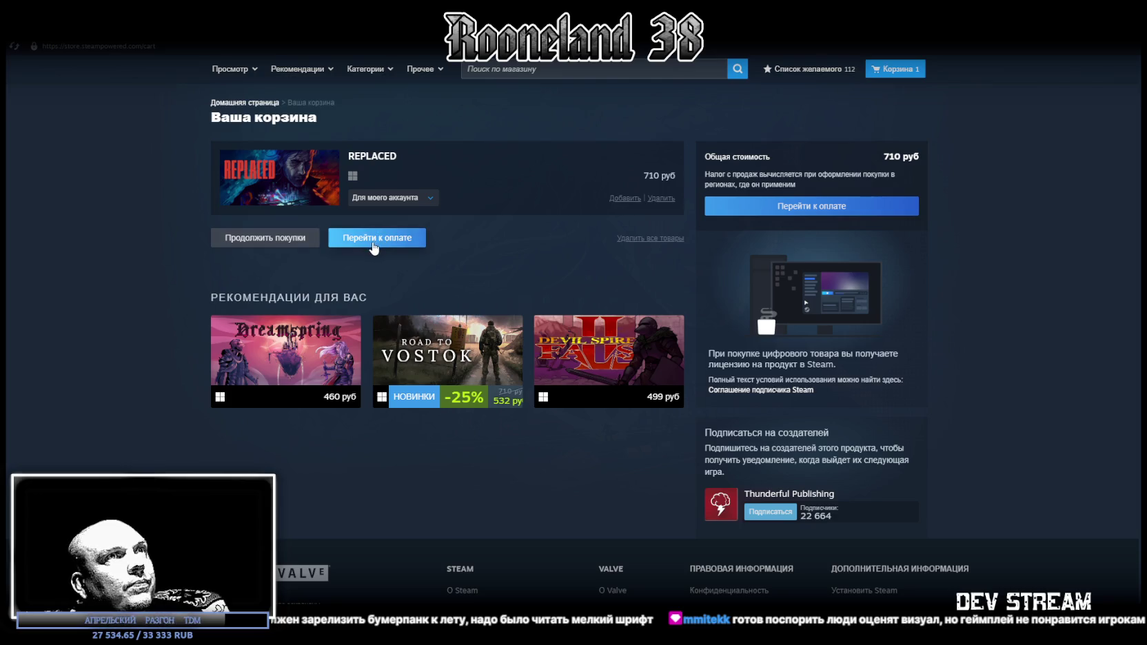
click(371, 243)
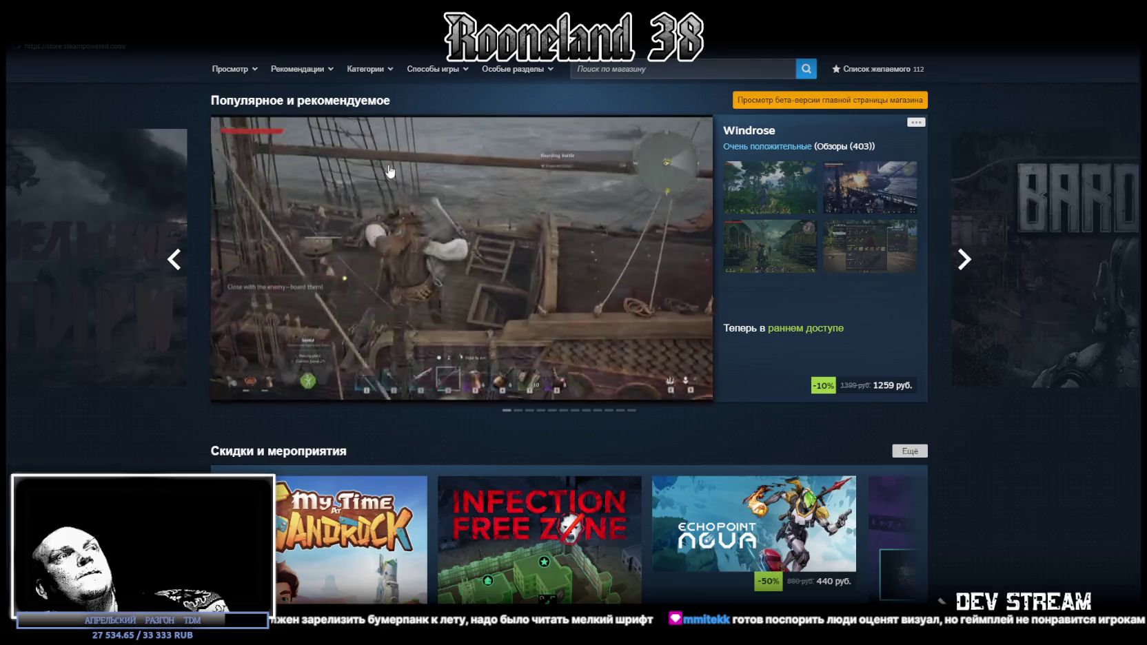
Open REPLACED from Steam's recent games and go to its store page, now showing it owned.
key(alt+Tab)
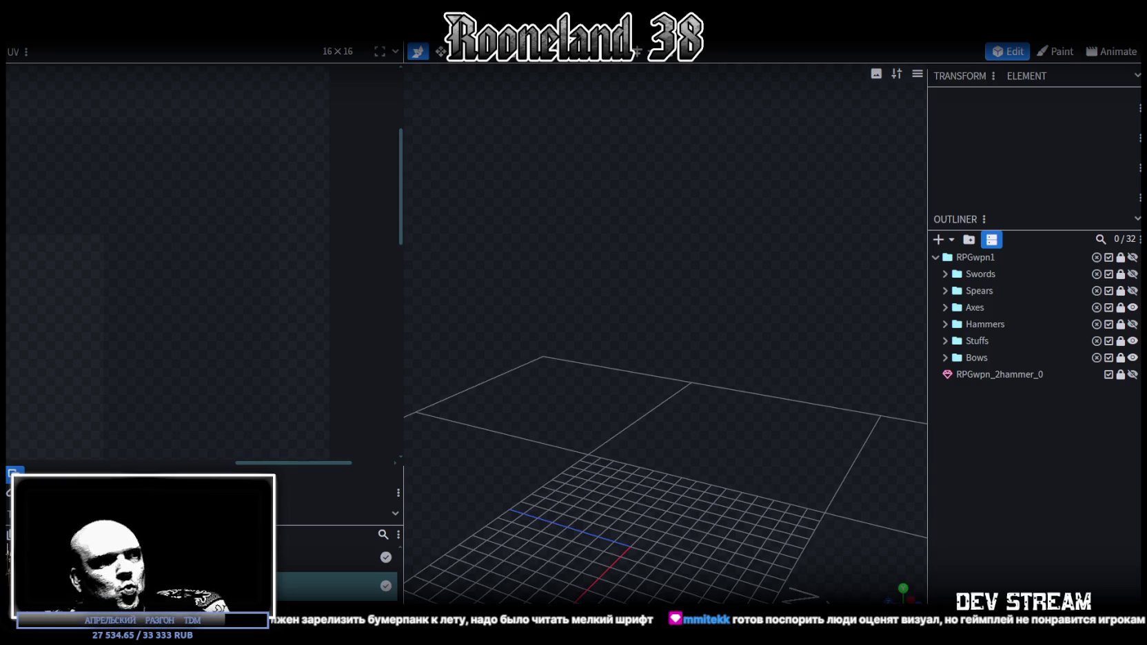
key(alt+Tab)
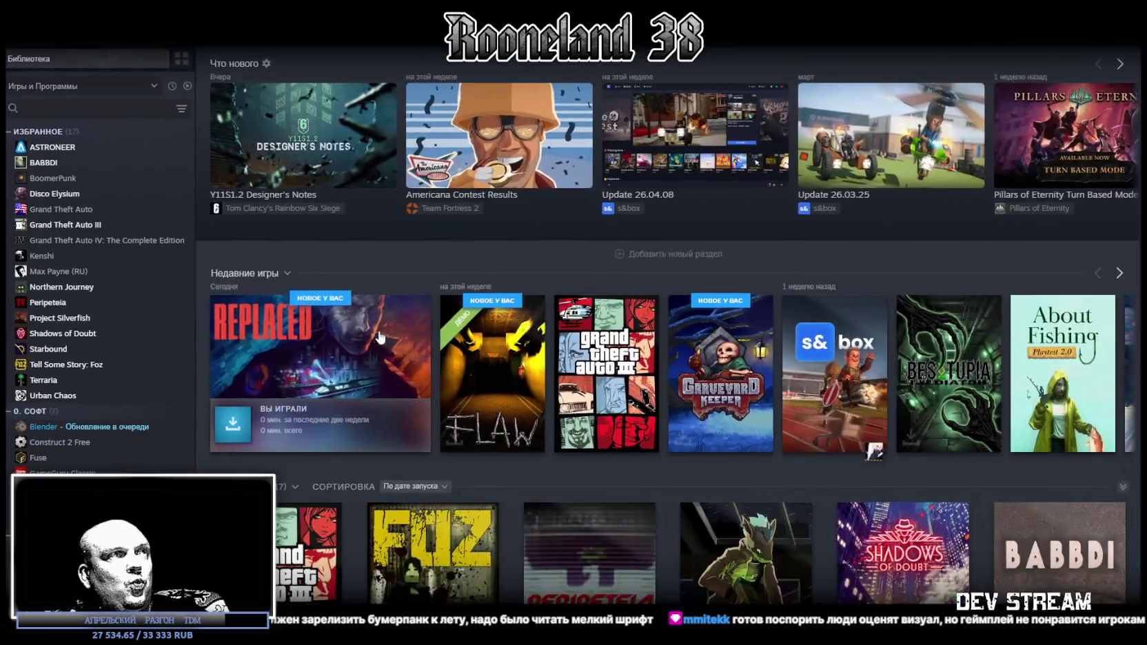
click(346, 376)
click(269, 294)
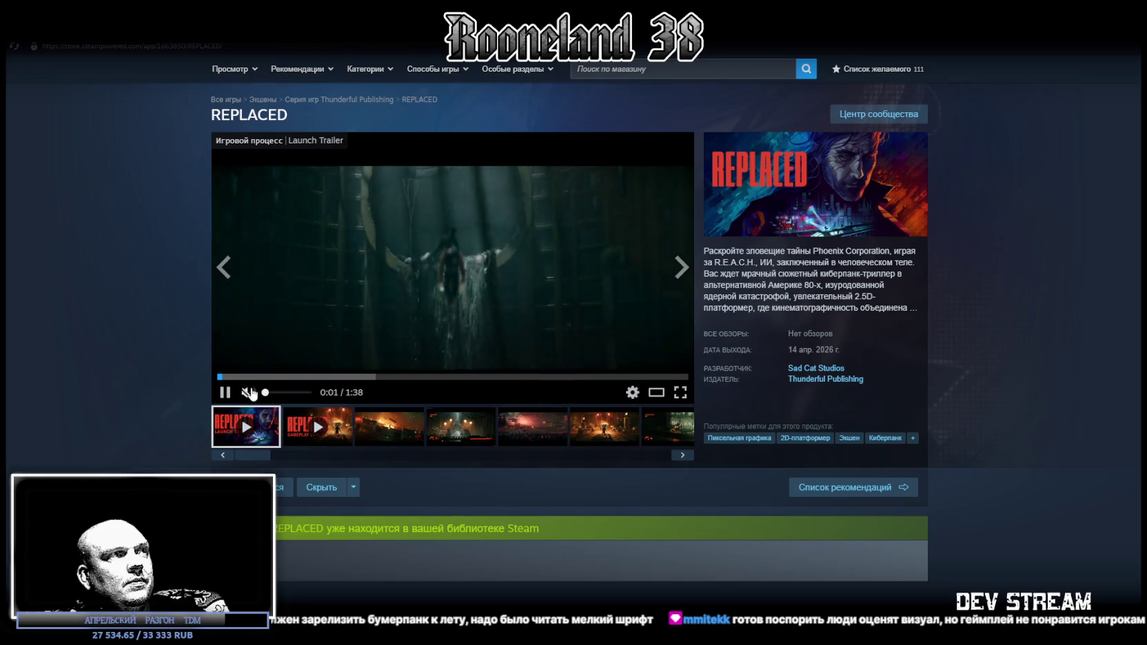
Play the REPLACED launch trailer fullscreen through to its closing 'PLAY NOW' card.
click(680, 394)
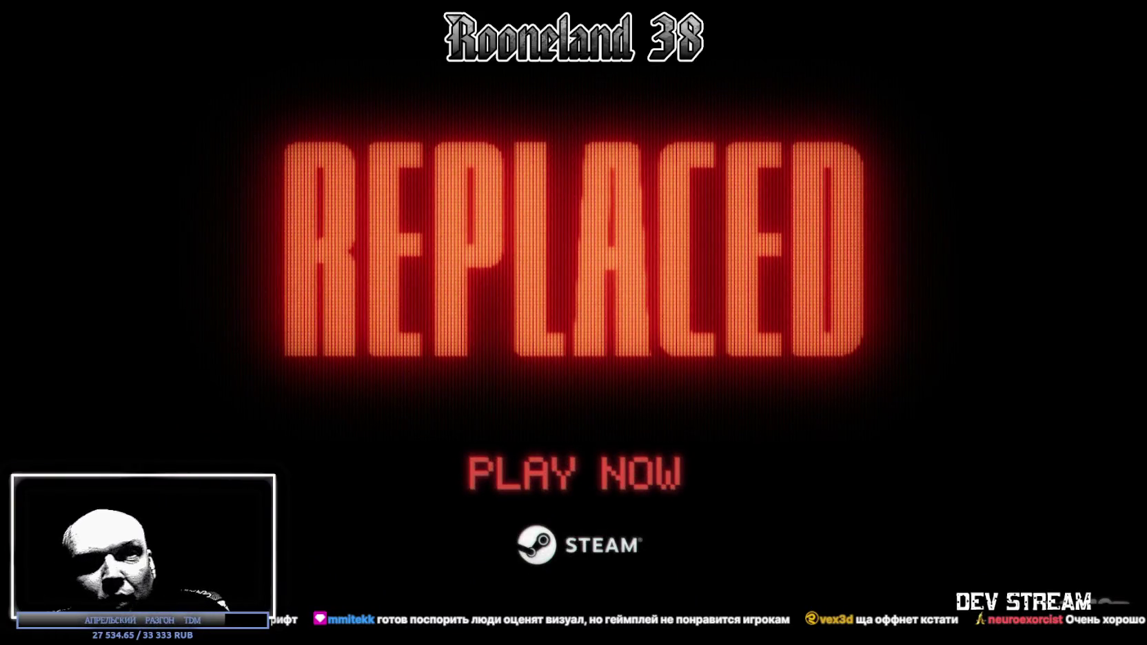
Exit the fullscreen trailer, browse the REPLACED store page, then return to the Blockbench RPGwpn1 project.
key(Escape)
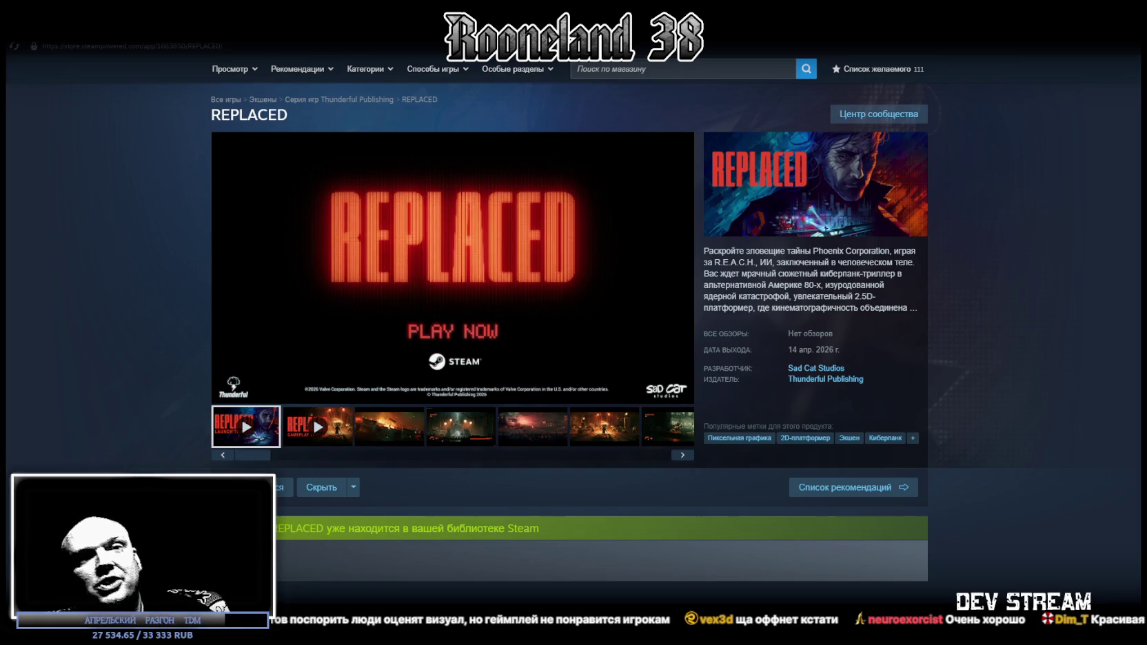
scroll(811, 523, down, 2)
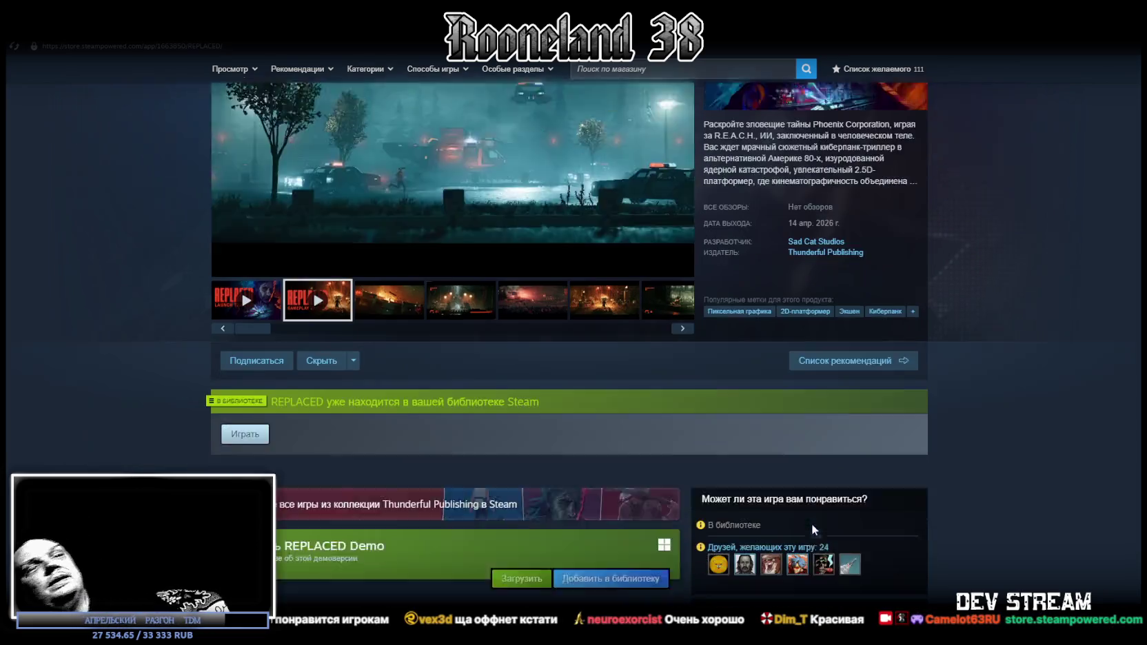
scroll(810, 524, down, 1)
scroll(522, 305, up, 3)
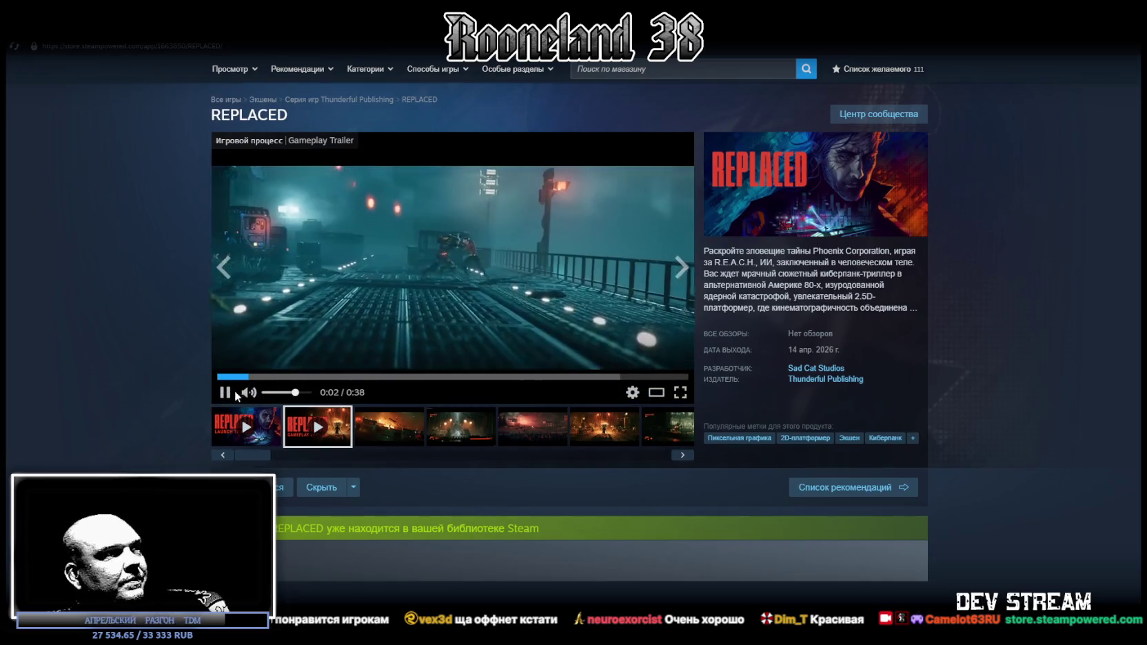
scroll(637, 505, down, 5)
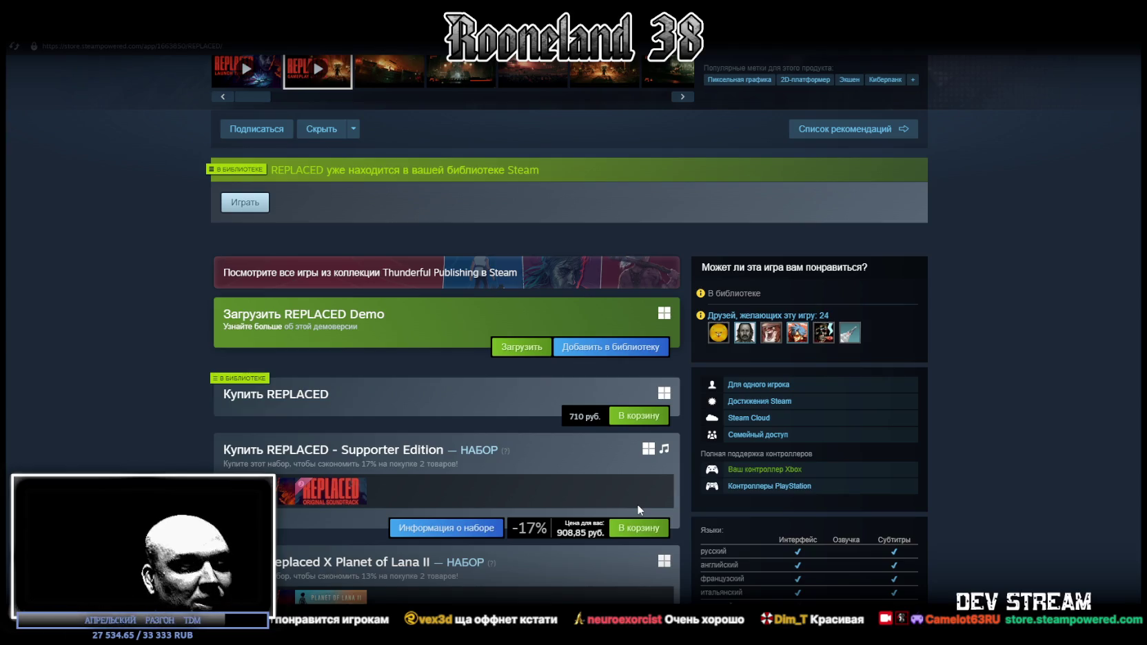
mouse_move(798, 331)
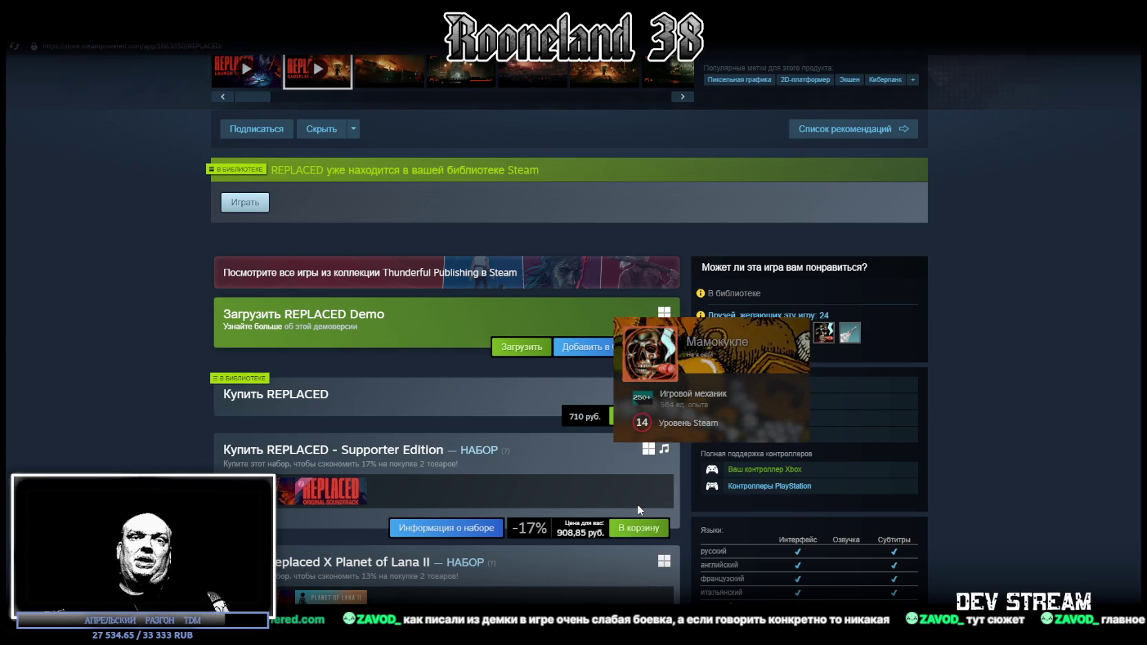
scroll(1025, 235, up, 2)
scroll(997, 121, up, 1)
scroll(918, 269, up, 2)
scroll(685, 310, down, 5)
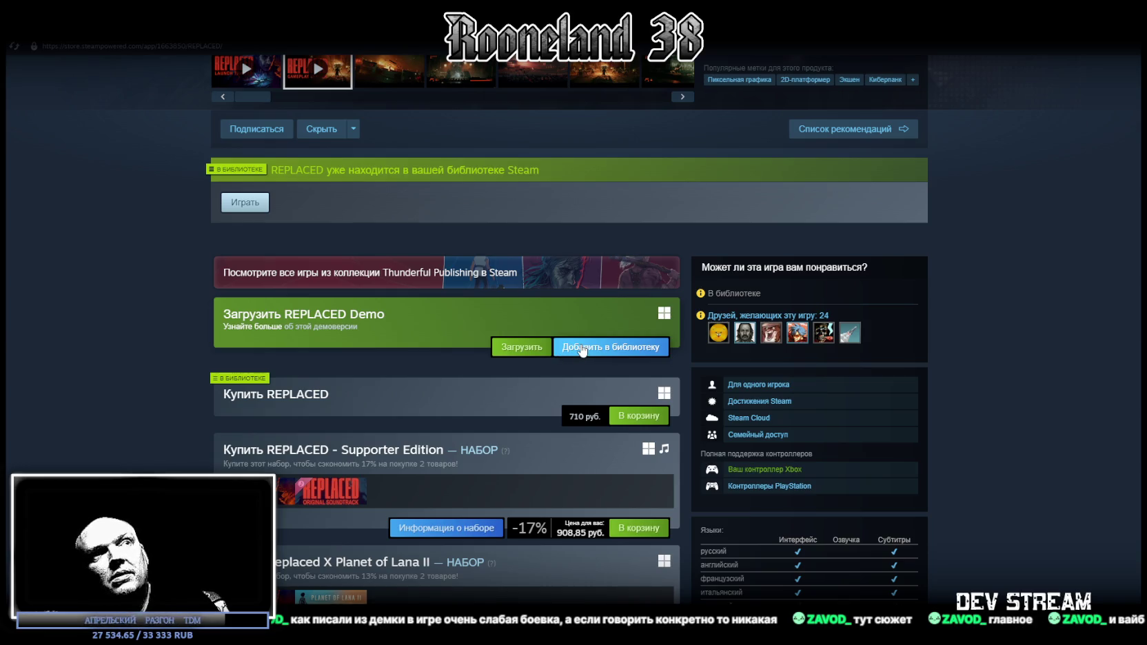
scroll(614, 346, down, 1)
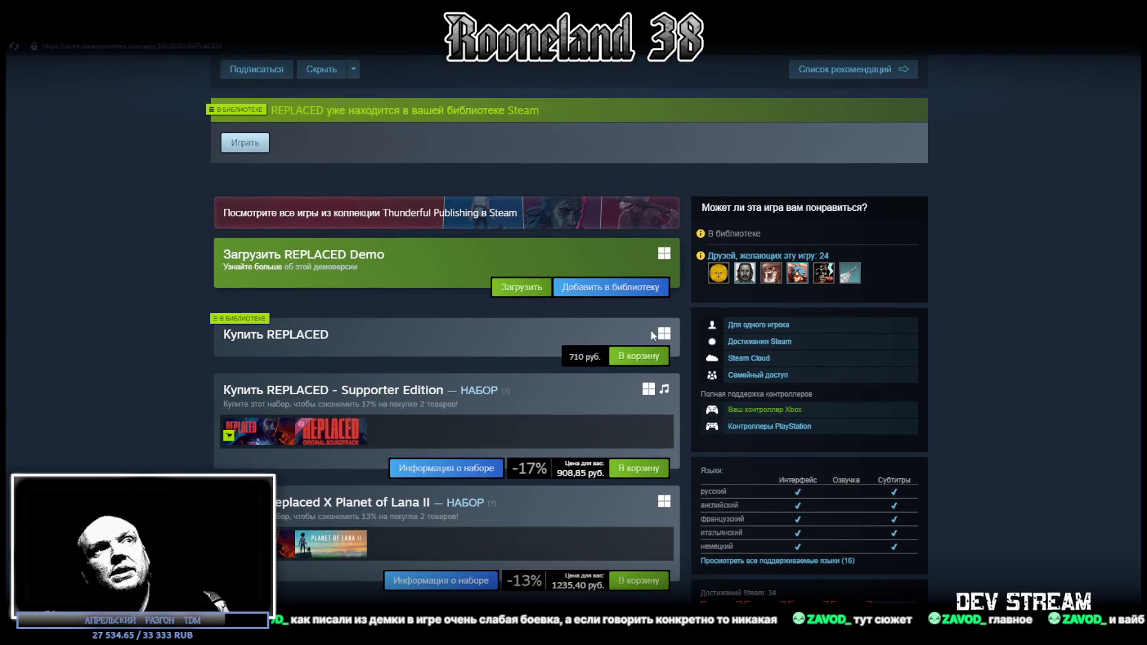
scroll(652, 335, up, 5)
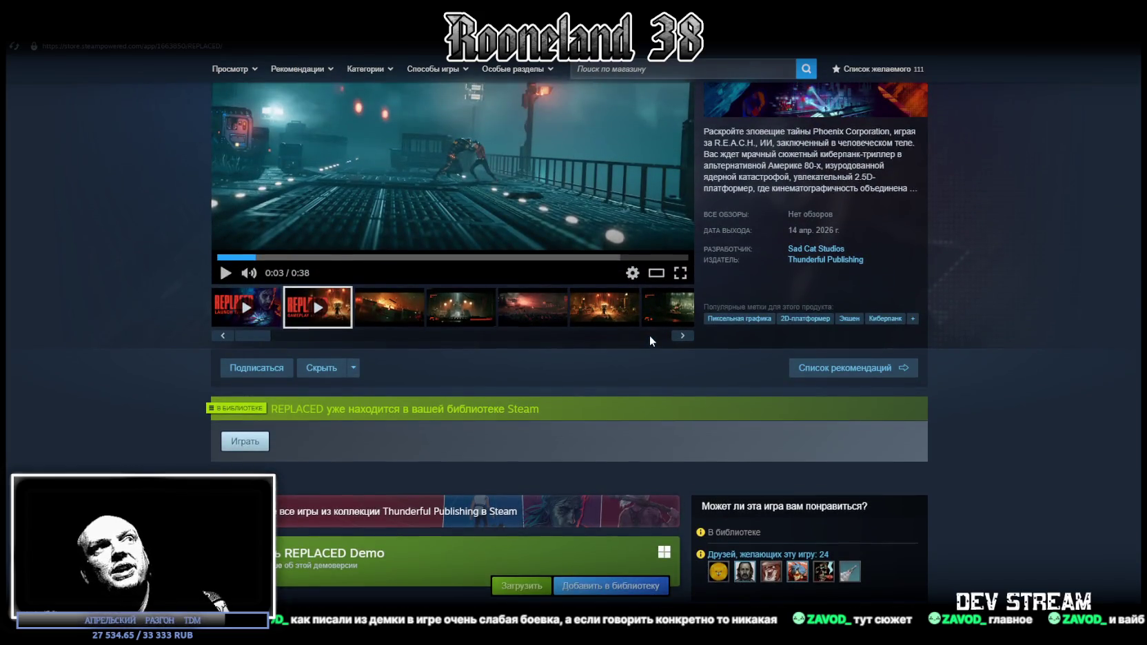
scroll(668, 343, up, 2)
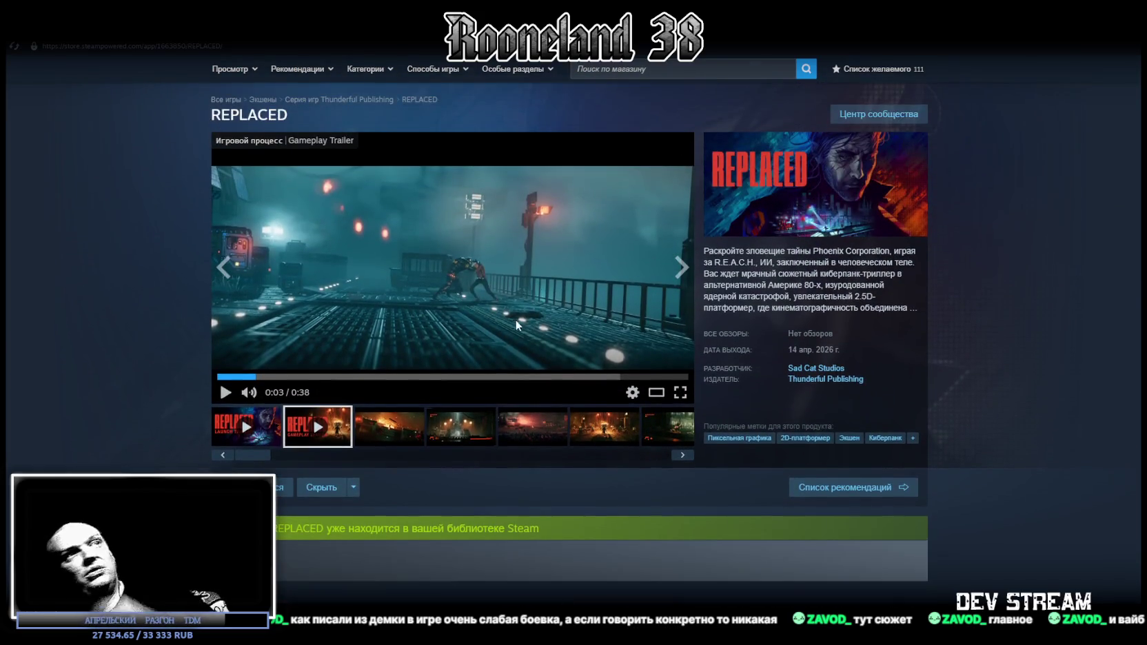
scroll(593, 360, down, 3)
scroll(654, 367, down, 3)
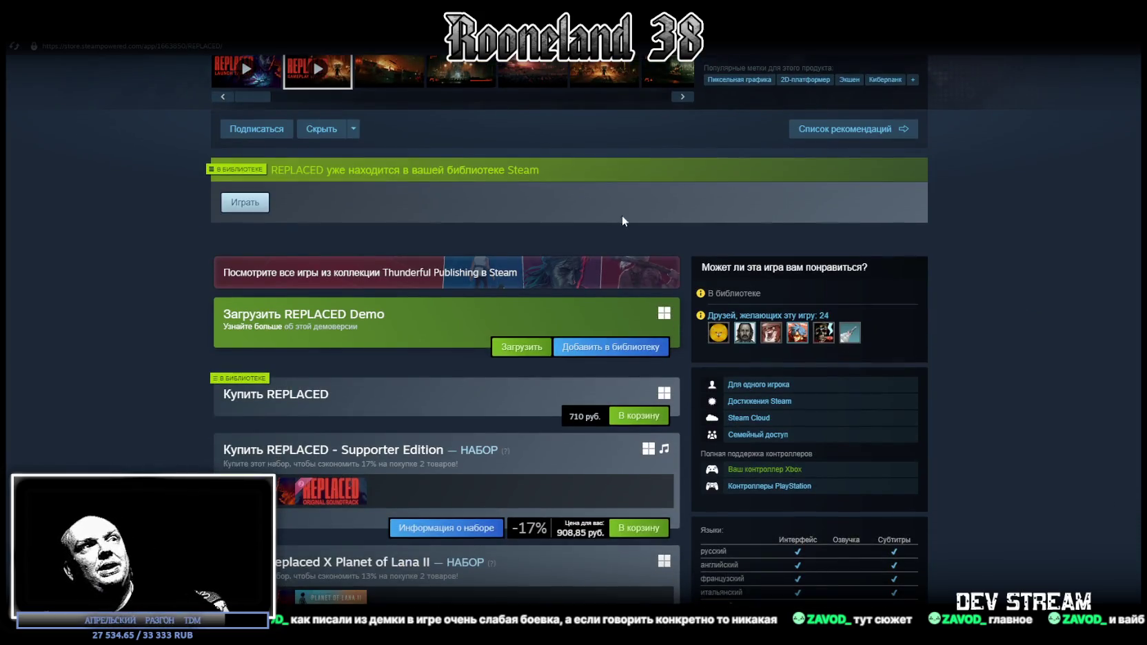
key(alt+Tab)
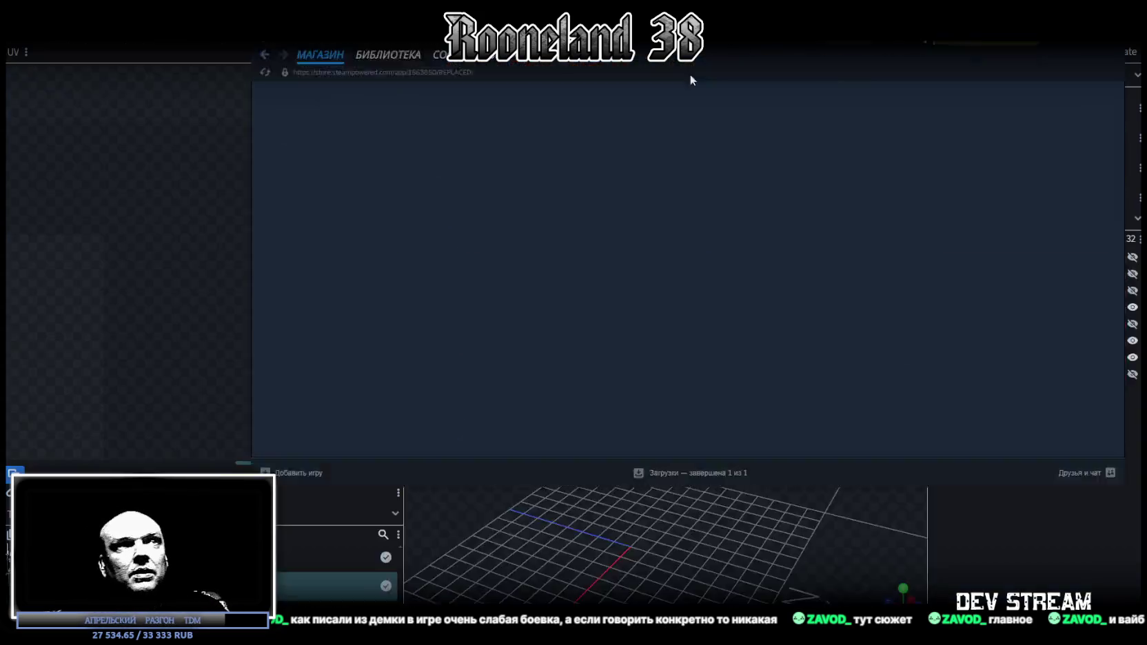